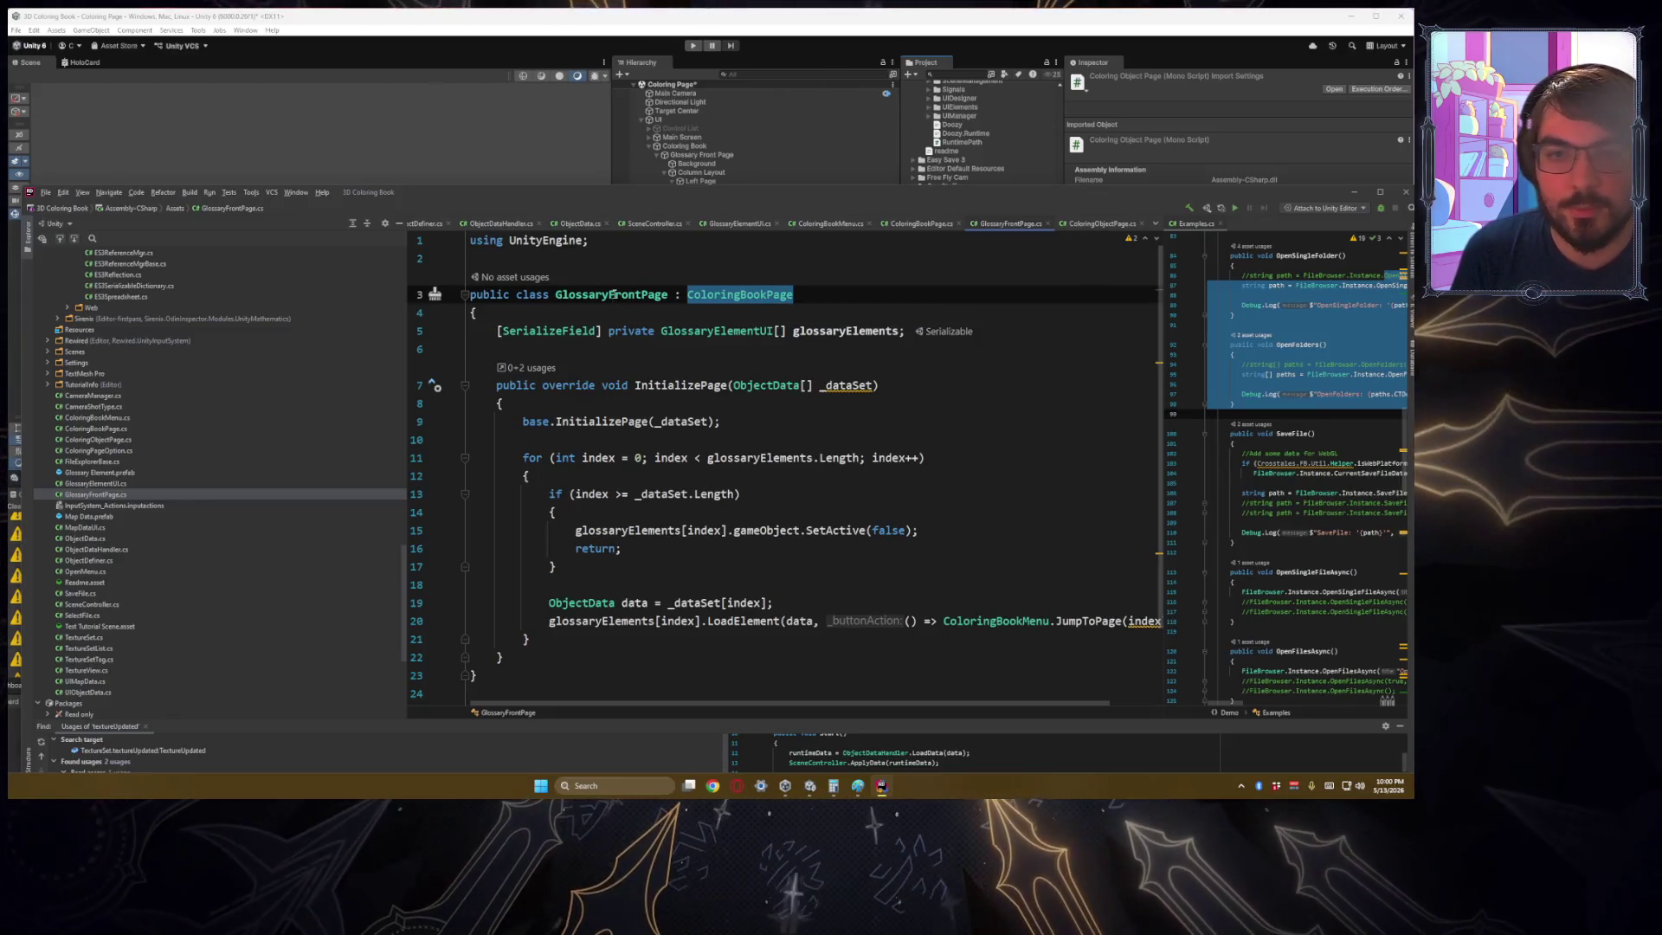
# Step: Open ColoringObjectPage.cs in Rider, confirm its ColoringBookPage base class, and lower Rider to reveal Unity
pyautogui.doubleClick(612, 295)
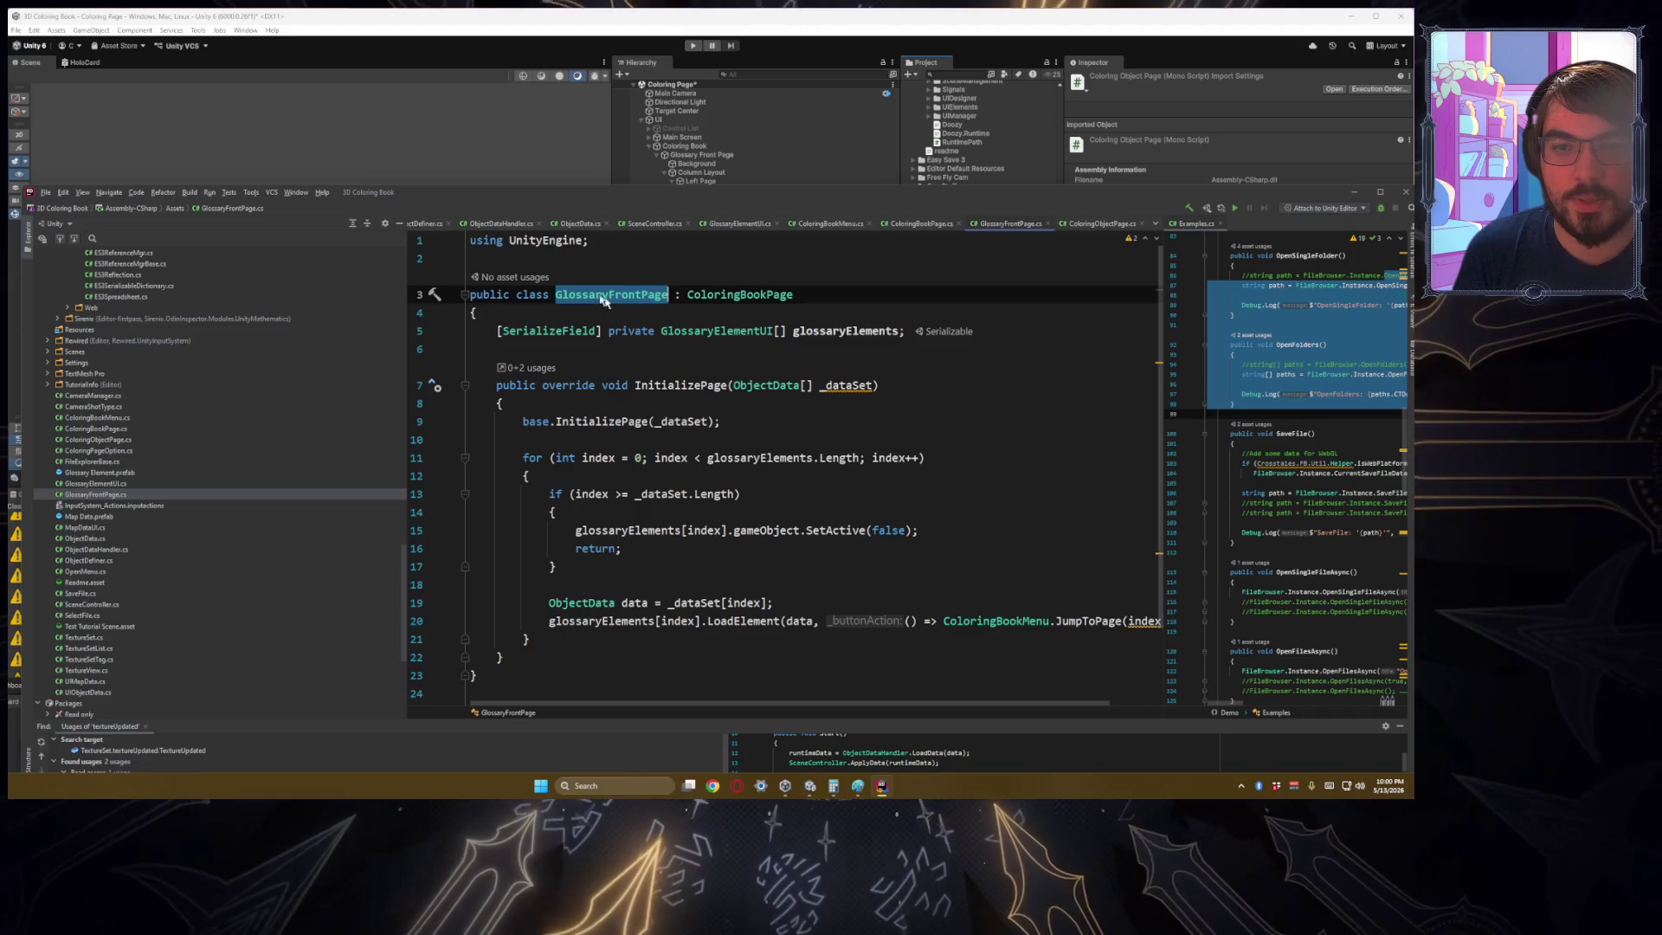
pyautogui.click(1103, 223)
pyautogui.click(584, 276)
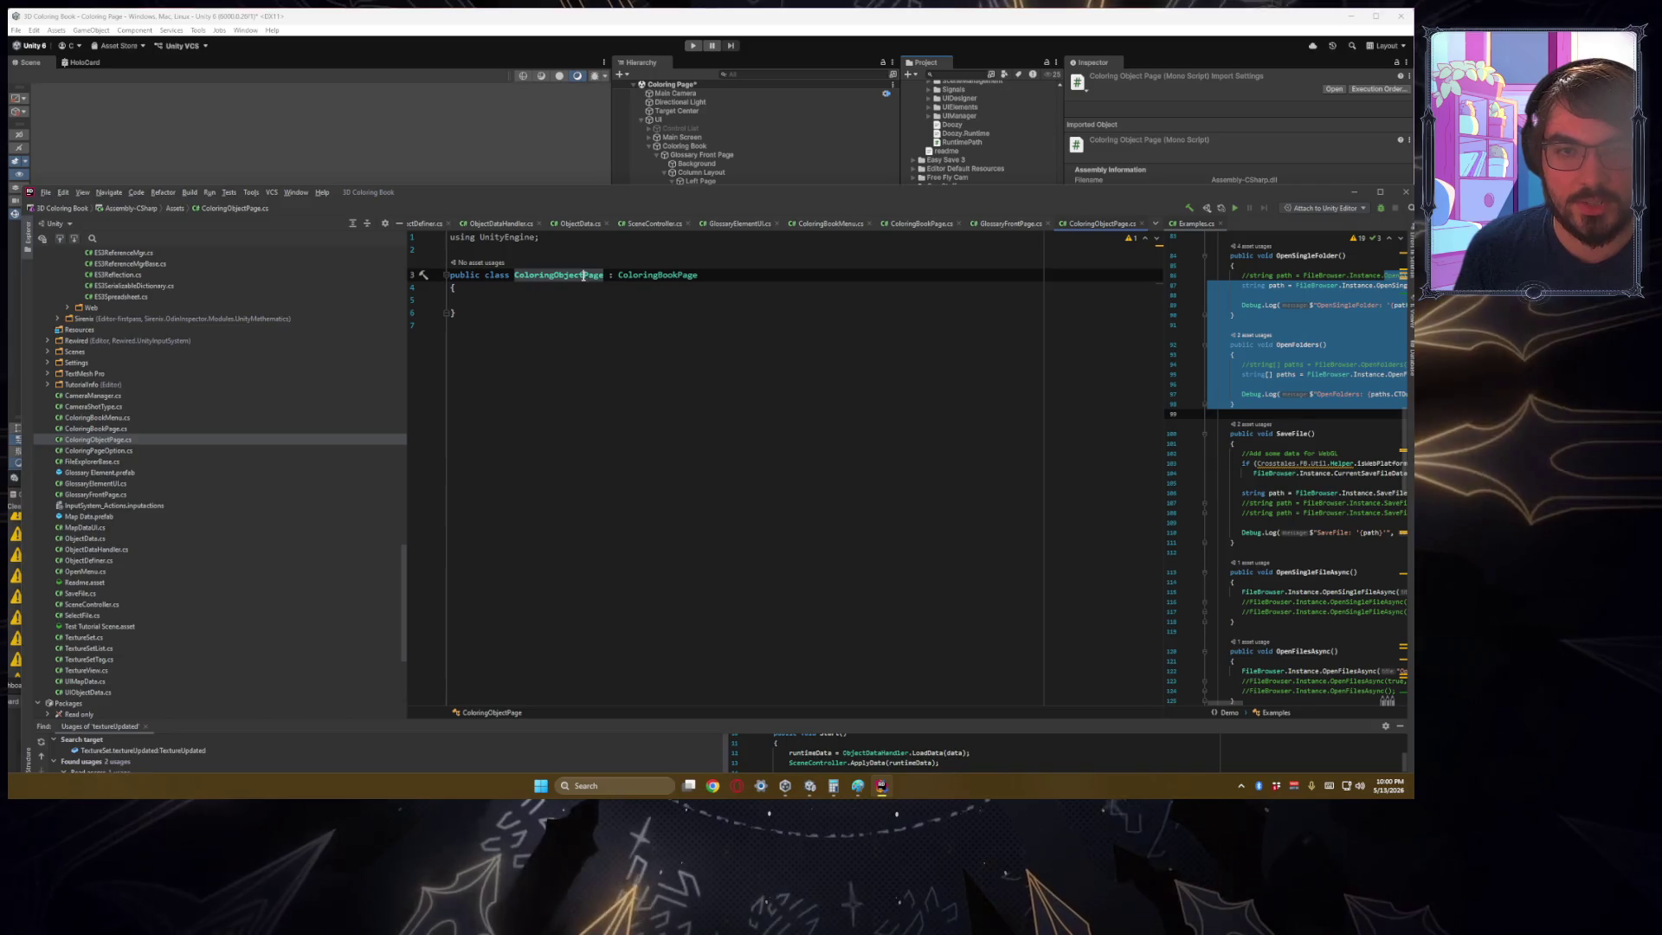
pyautogui.doubleClick(646, 275)
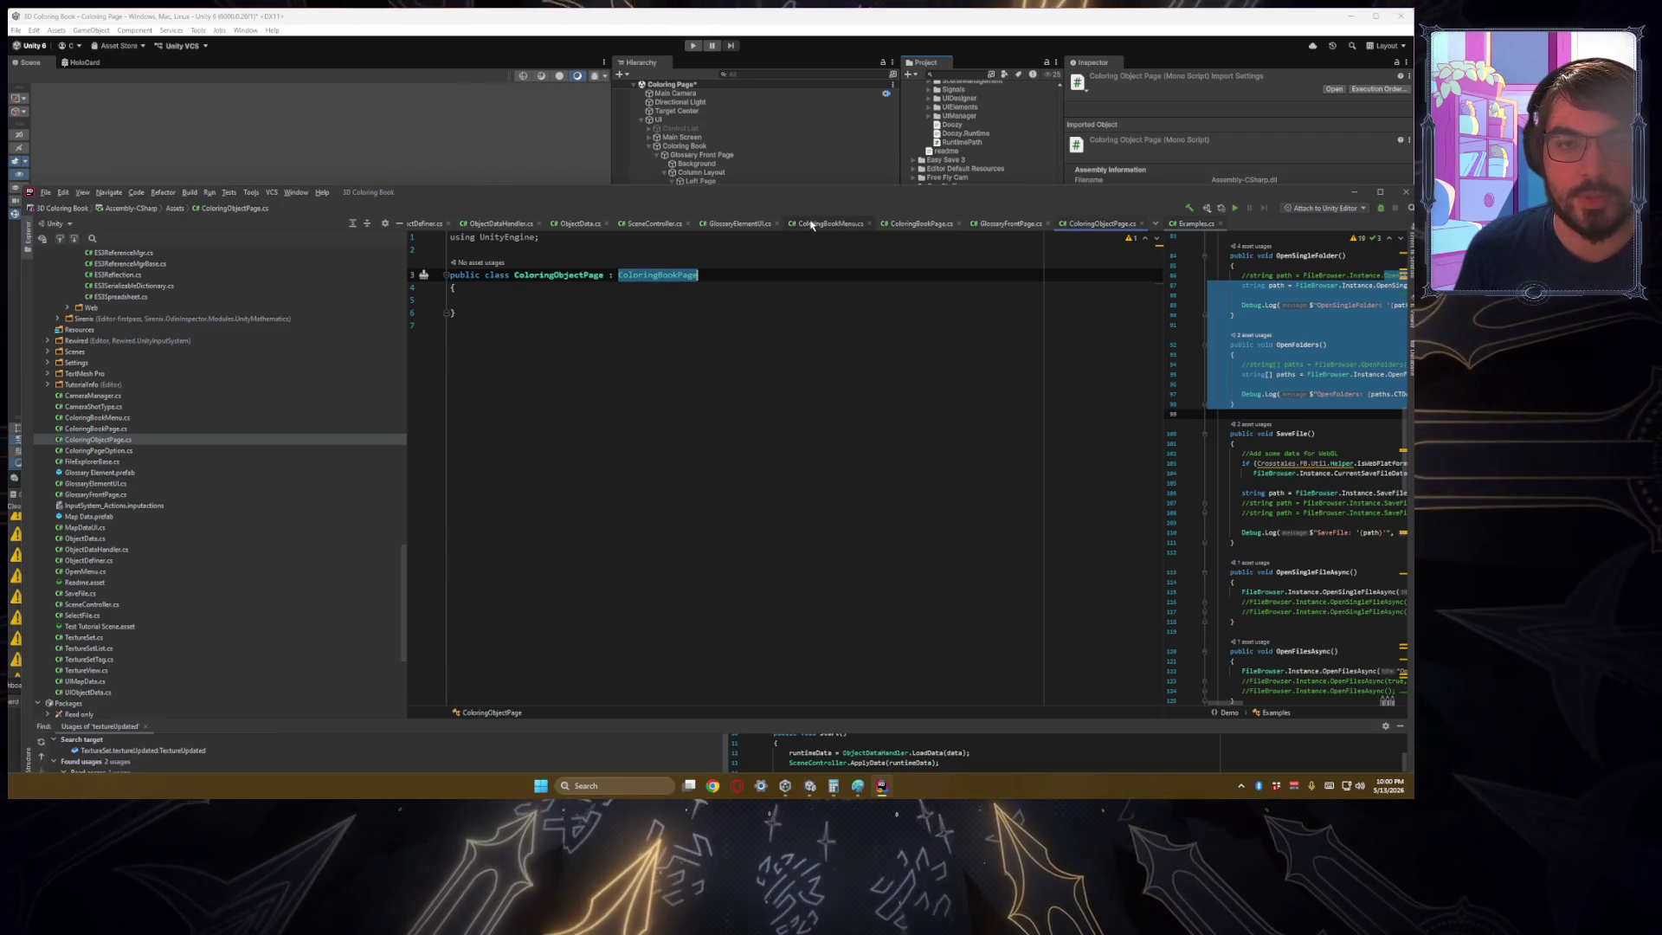
pyautogui.moveTo(828, 192)
pyautogui.mouseDown()
pyautogui.moveTo(822, 586)
pyautogui.moveTo(798, 703)
pyautogui.mouseUp()
pyautogui.click(598, 571)
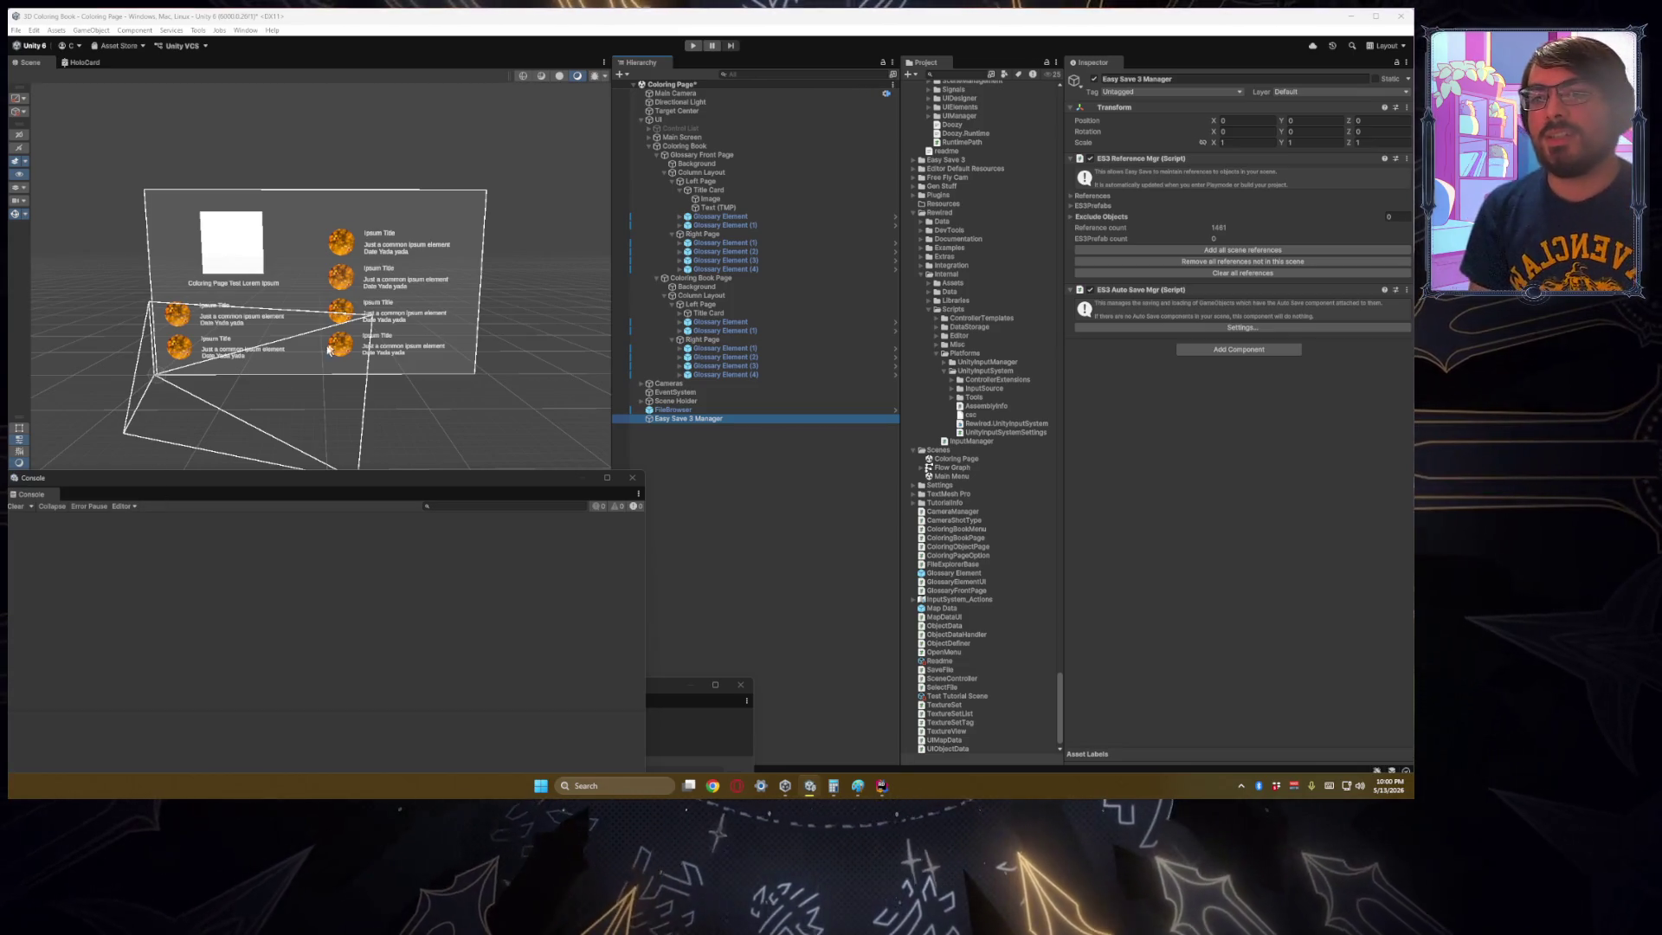
# Step: Orbit the Scene view closer to the page canvas after recompiling
pyautogui.moveTo(312, 372); pyautogui.dragTo(372, 340)
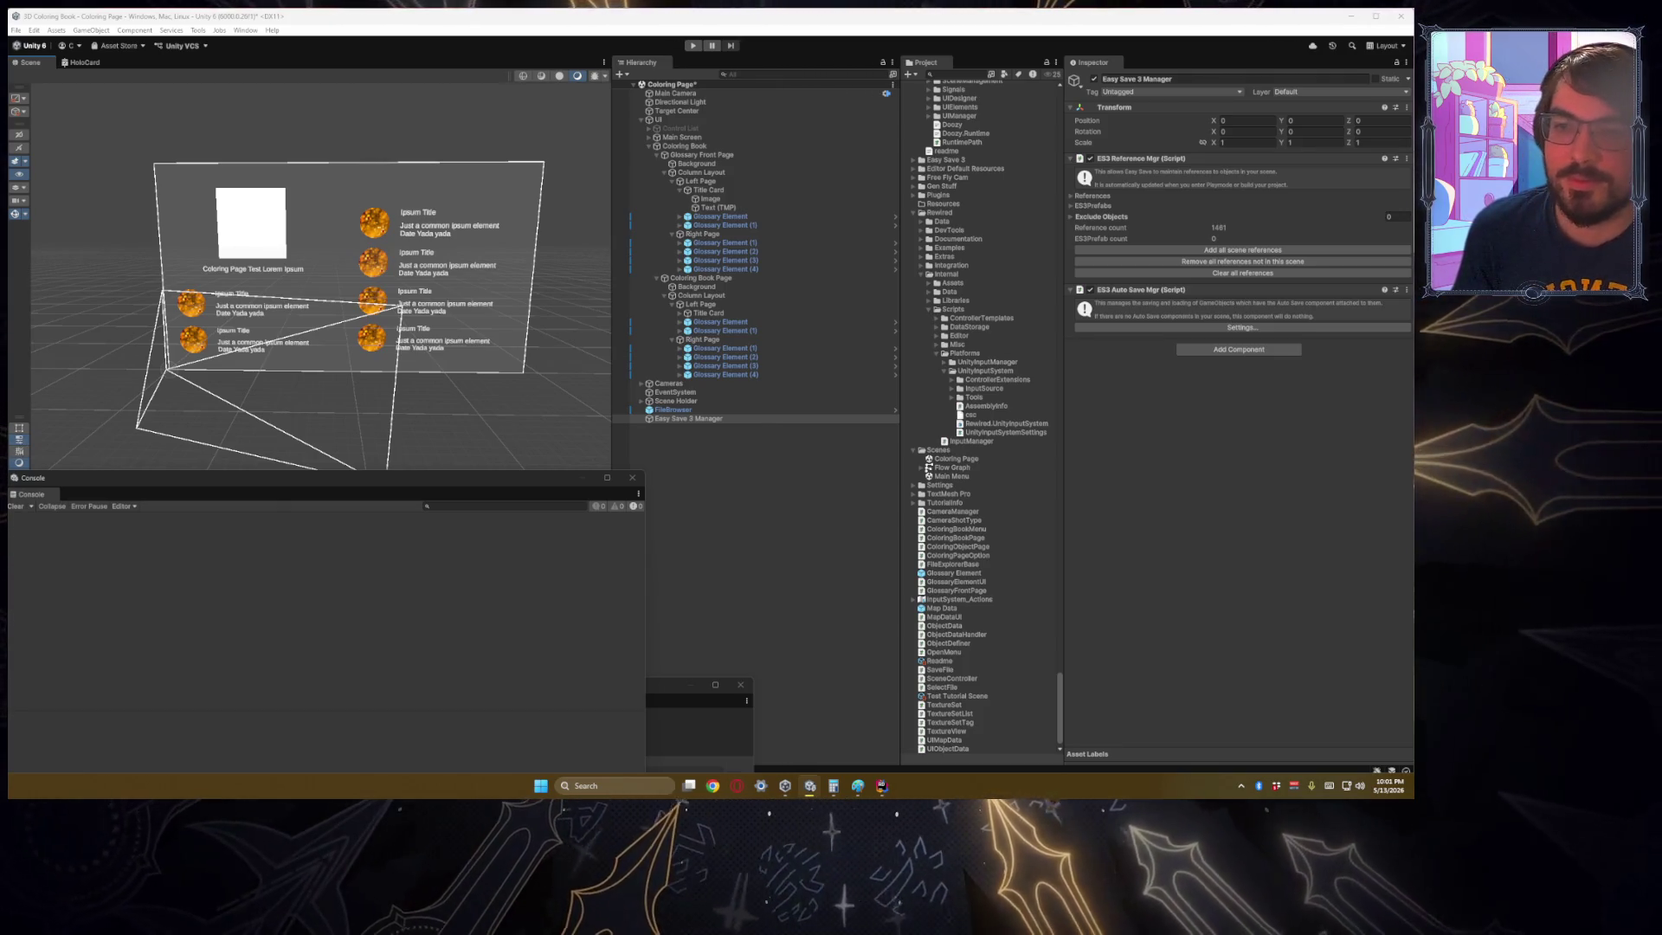
pyautogui.click(753, 490)
pyautogui.click(692, 419)
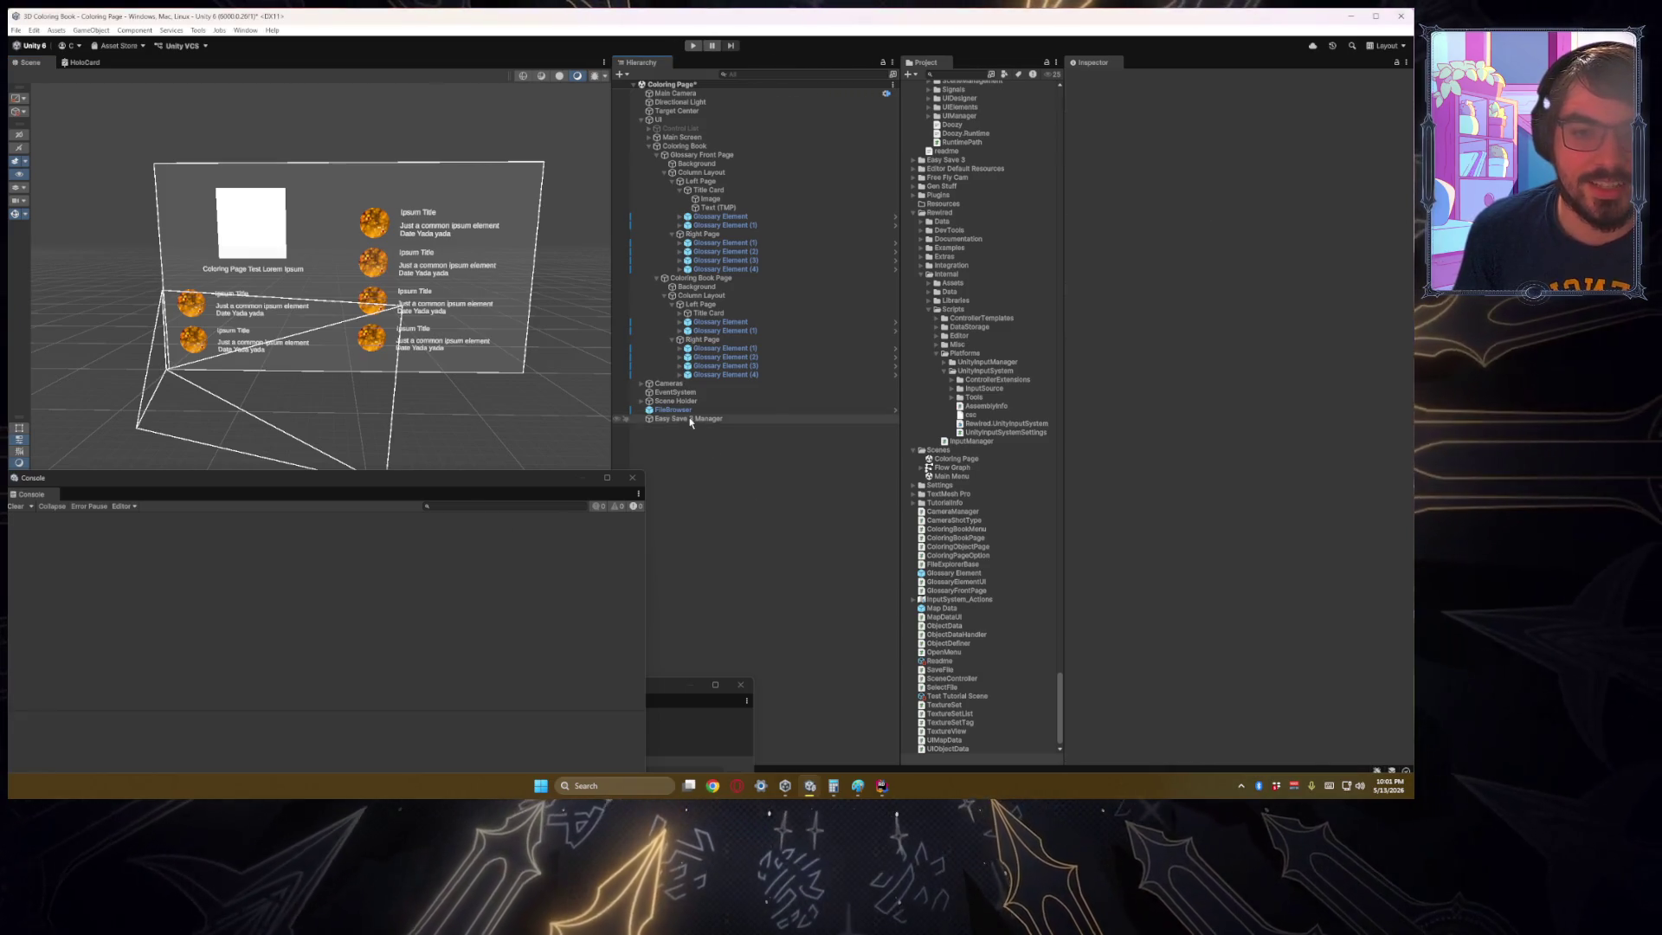
pyautogui.click(732, 519)
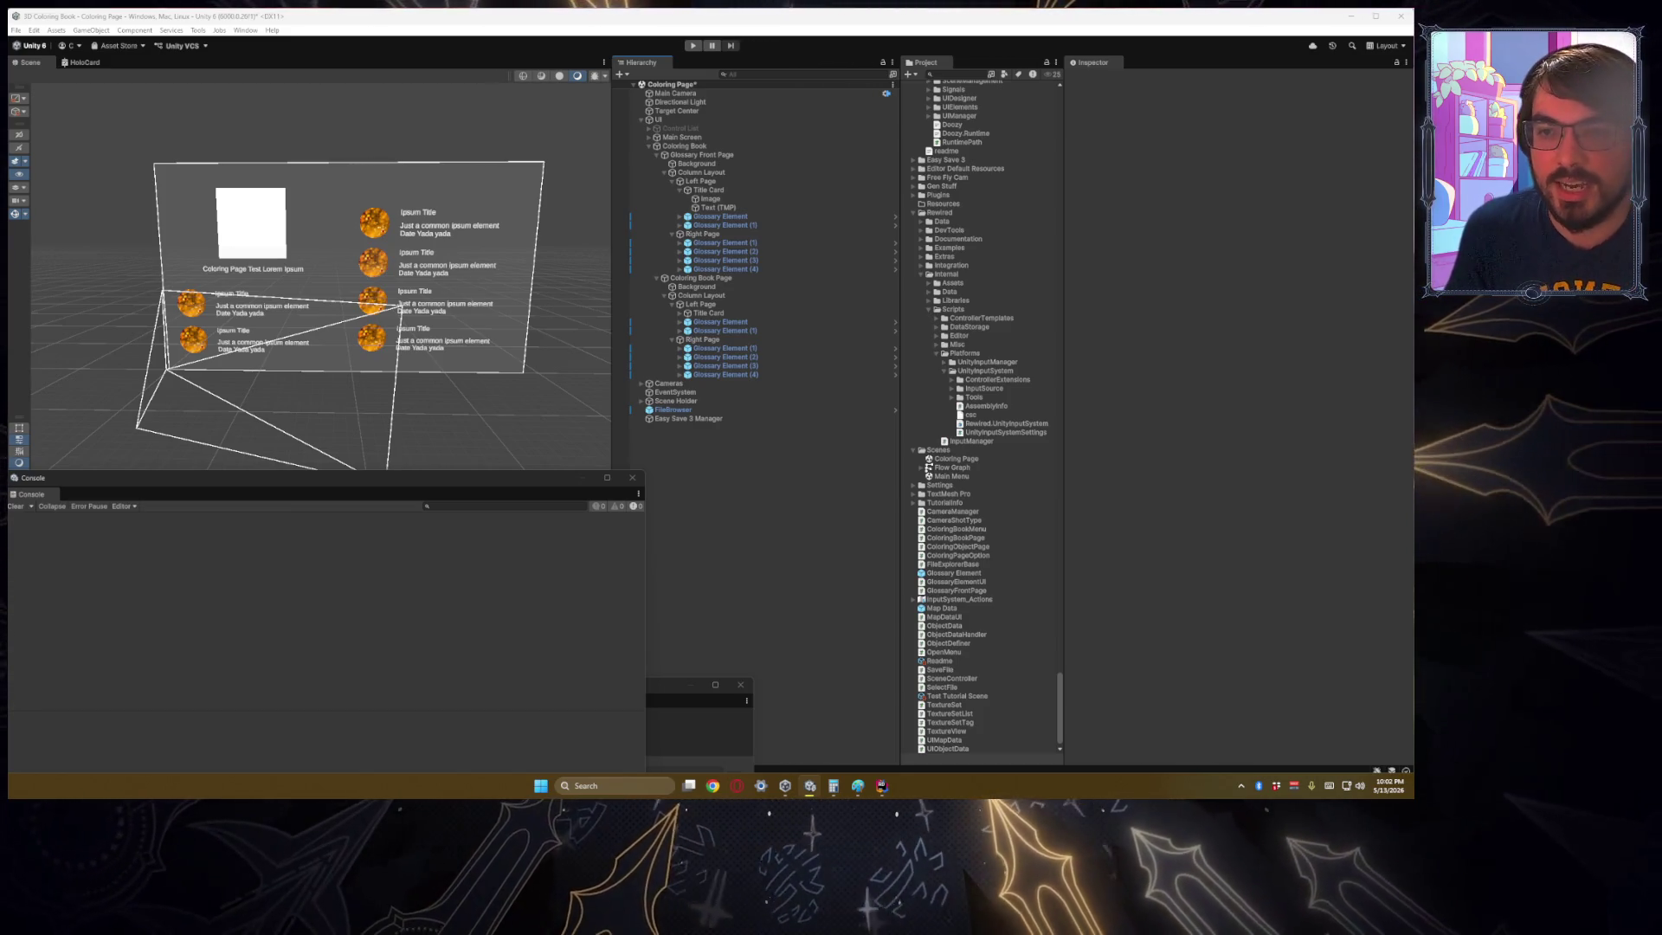
pyautogui.moveTo(334, 400)
pyautogui.mouseDown()
pyautogui.moveTo(324, 389)
pyautogui.moveTo(317, 416)
pyautogui.mouseUp()
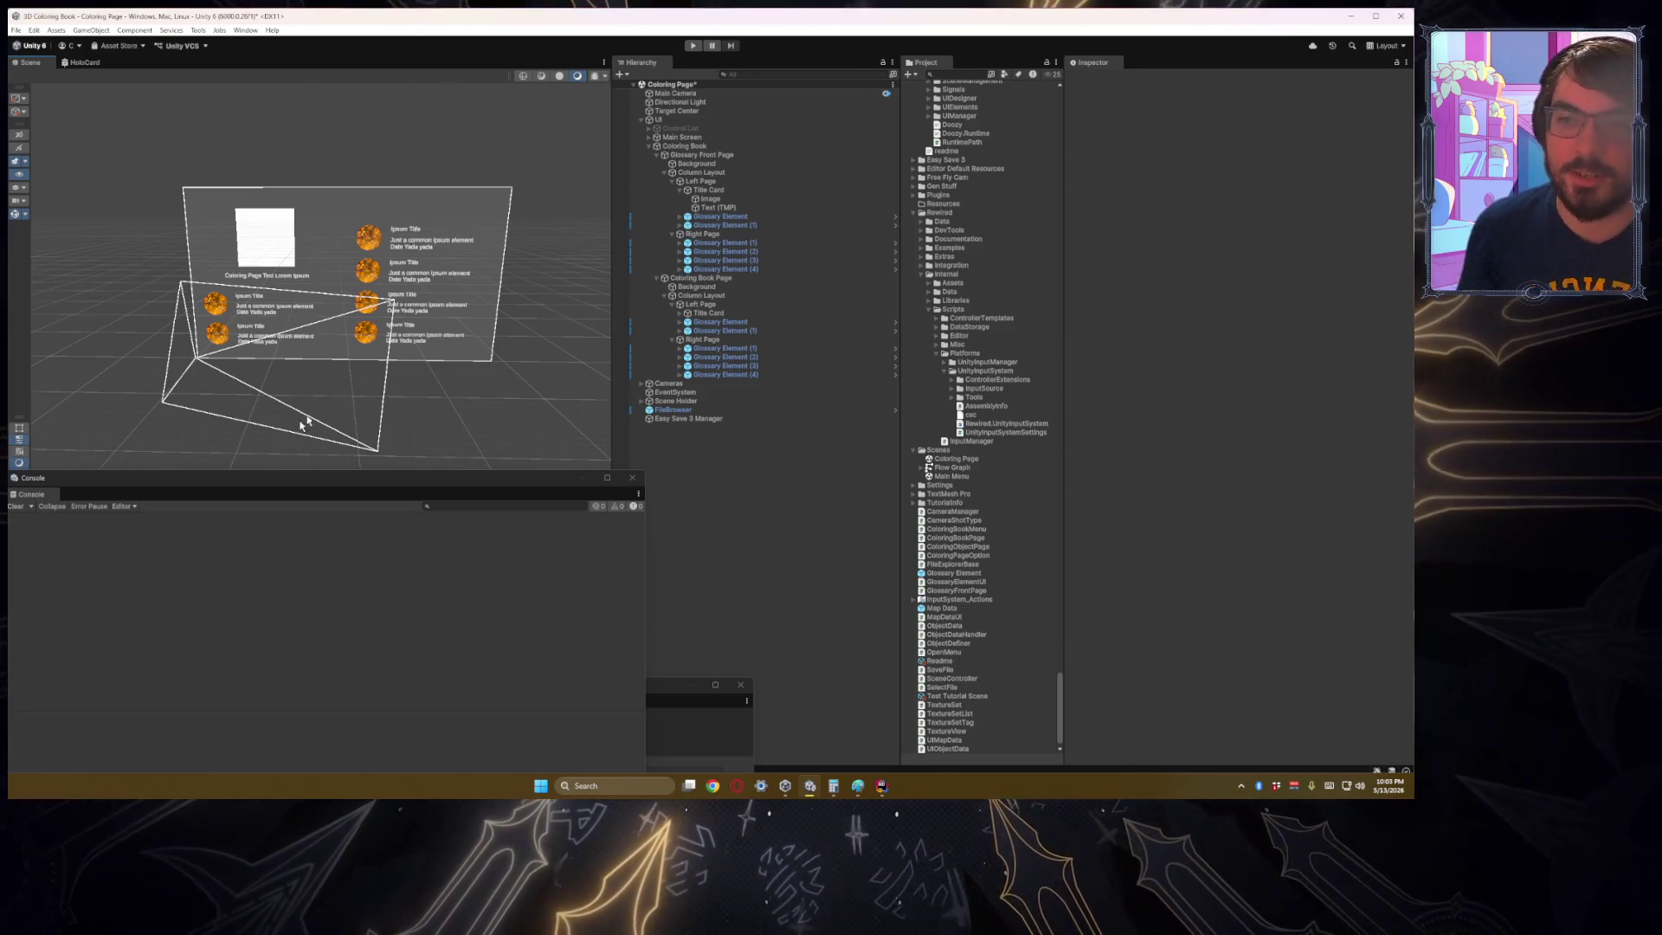
pyautogui.moveTo(315, 418); pyautogui.dragTo(312, 443)
pyautogui.scroll(3, 294, 374)
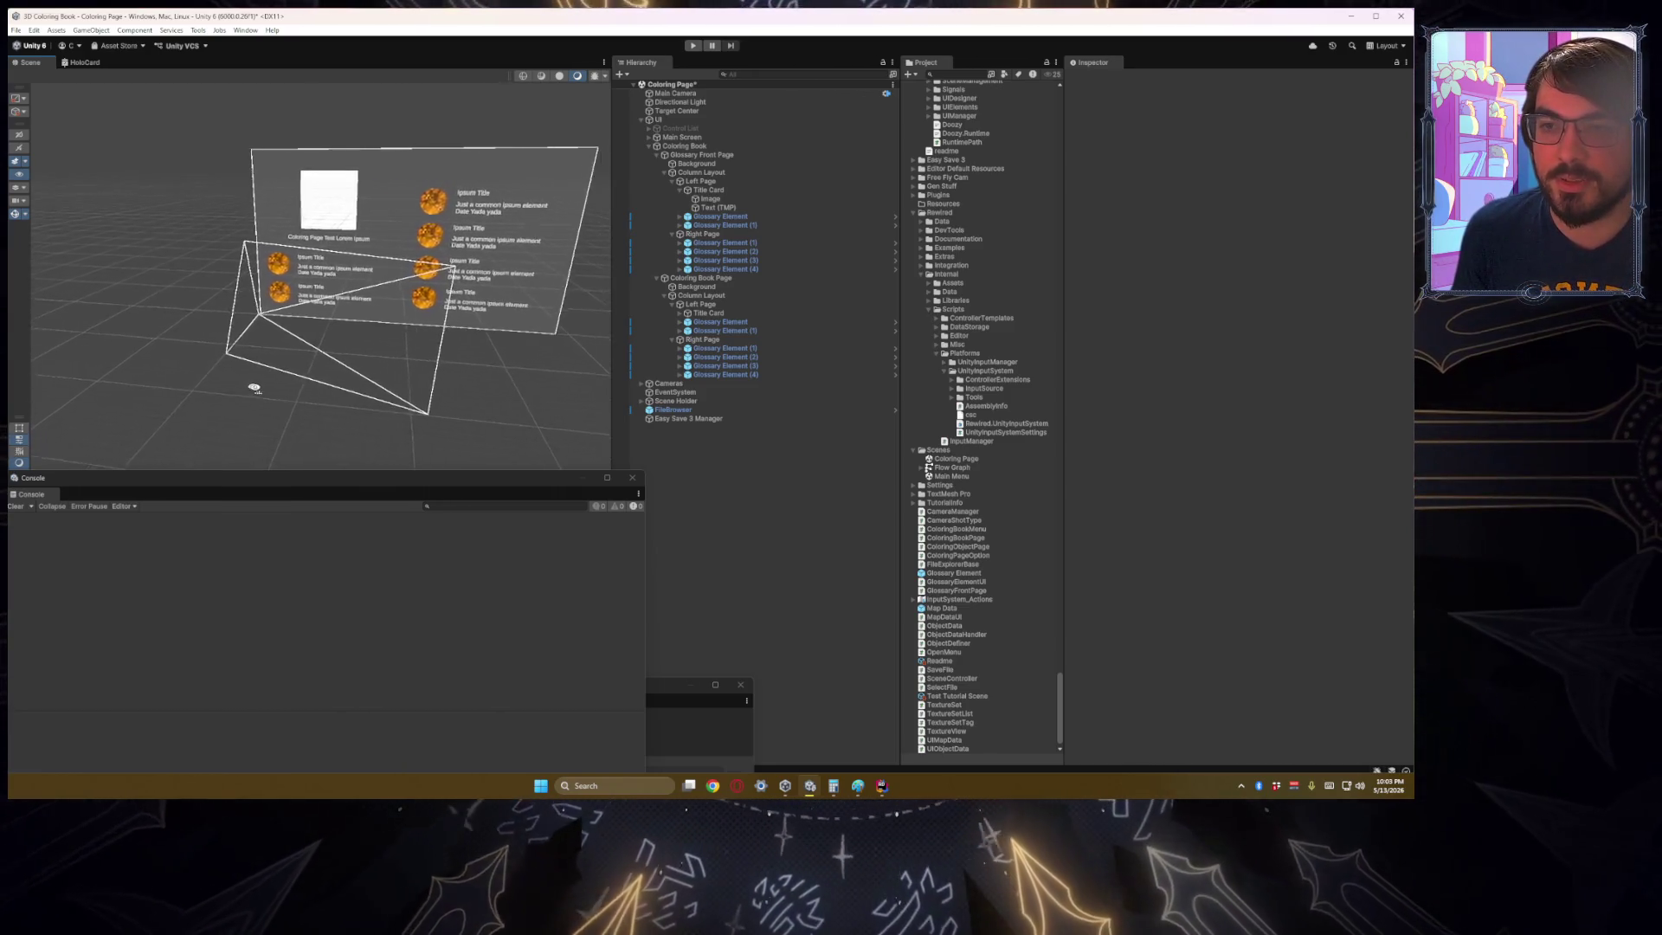
pyautogui.press('w')
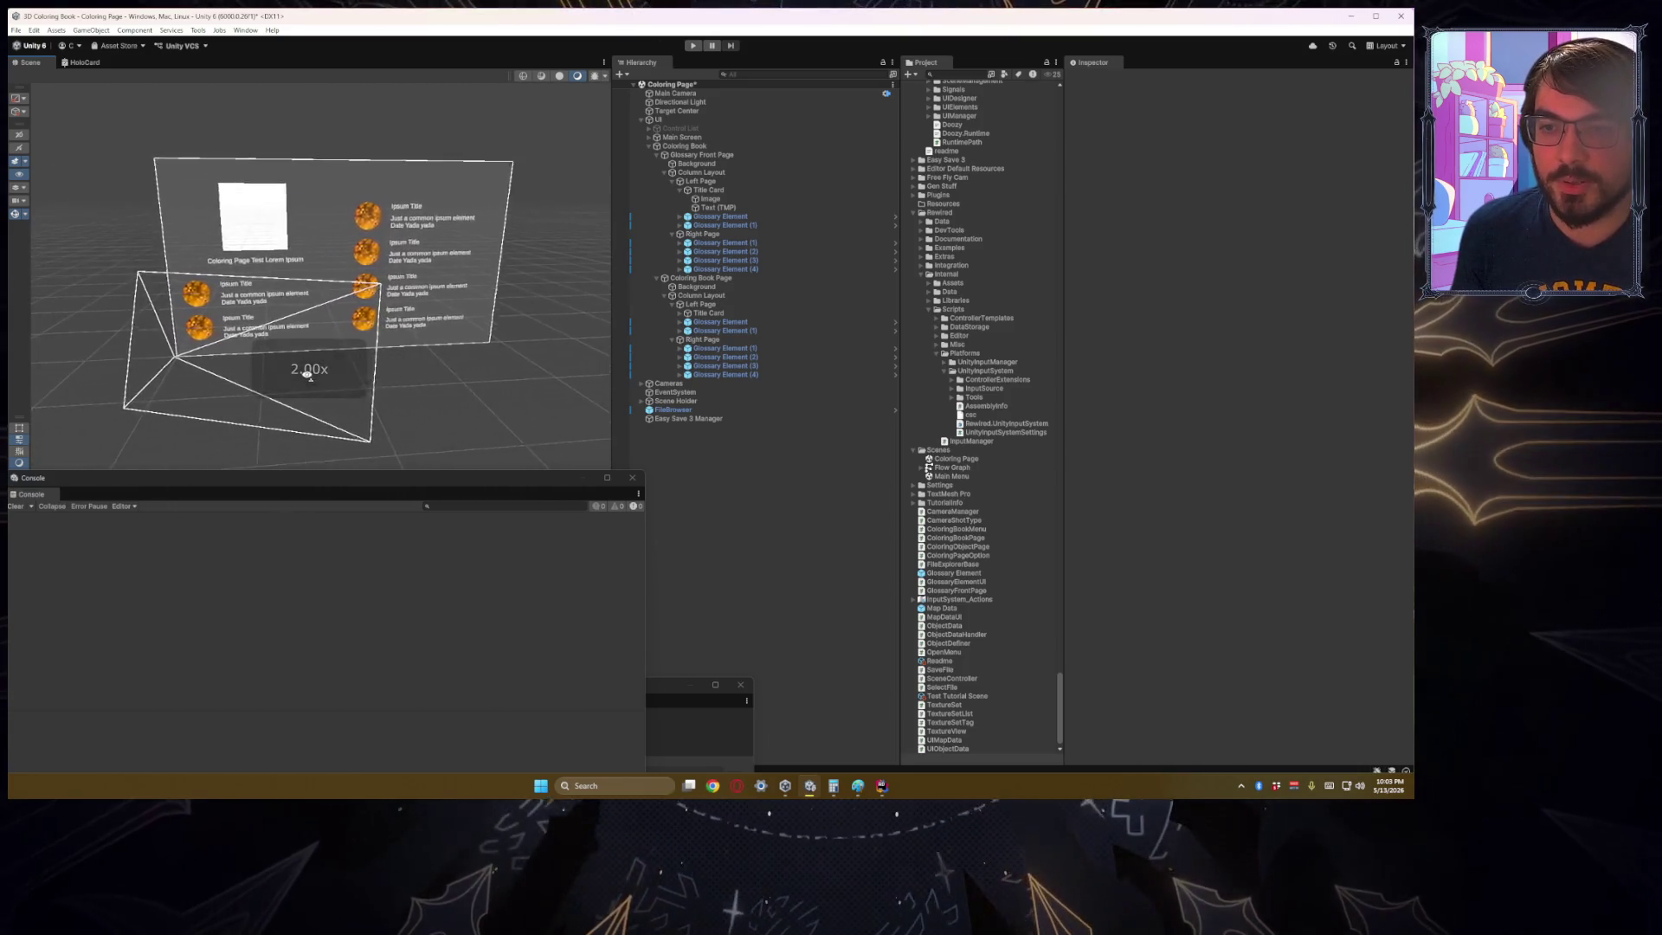
pyautogui.press('w')
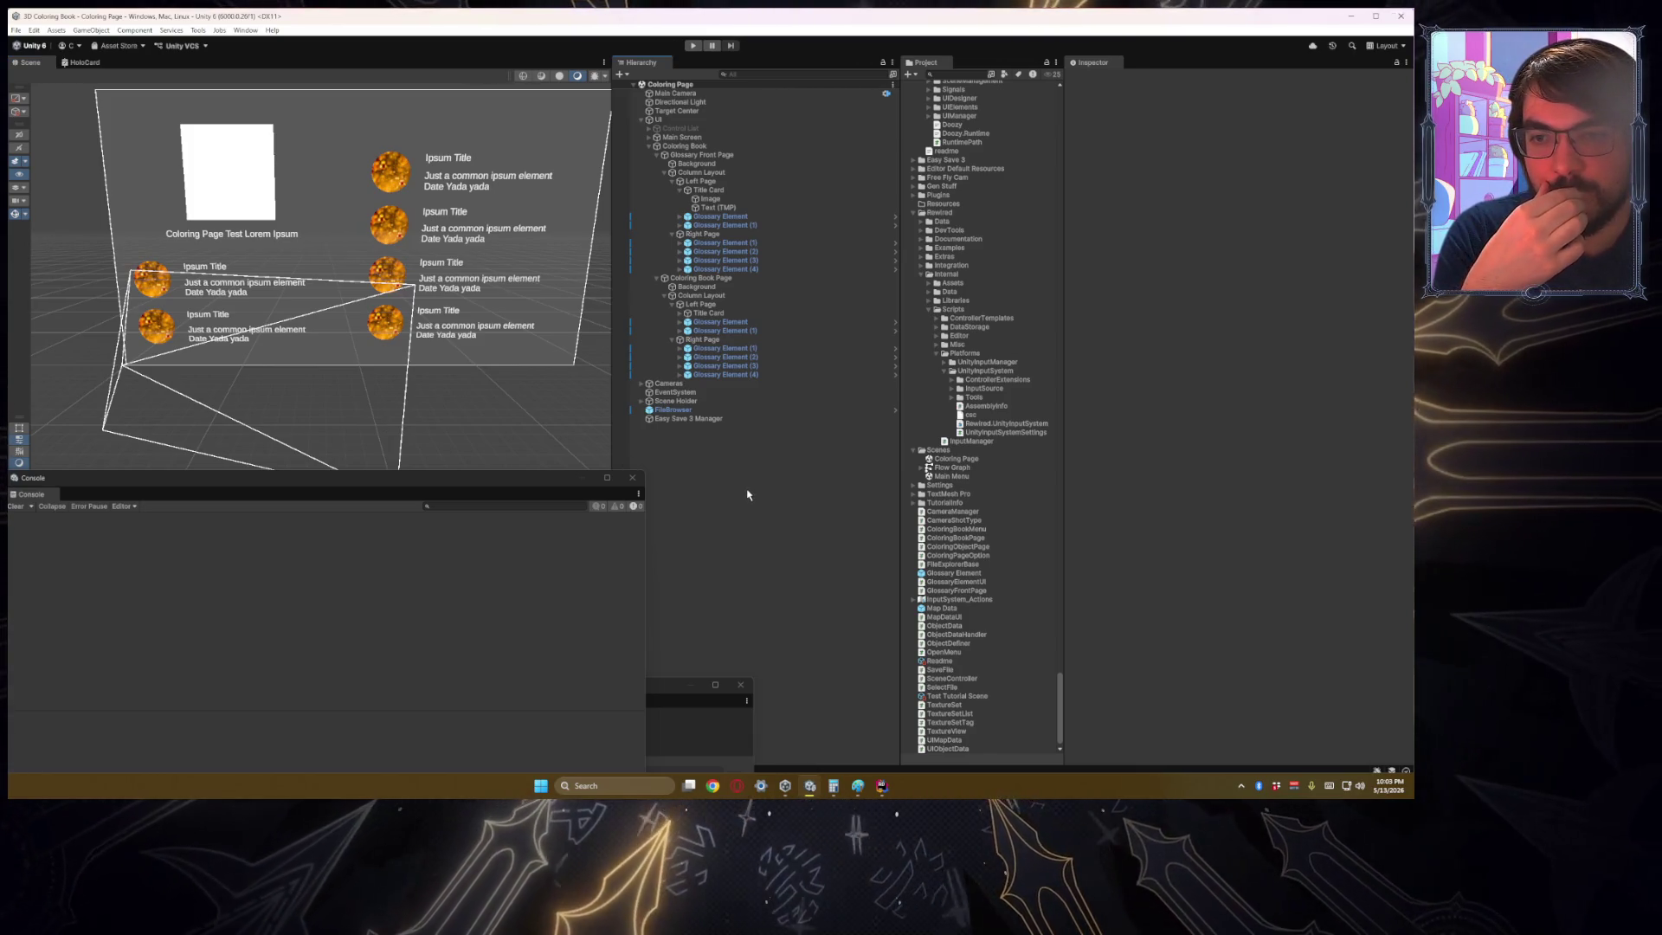
pyautogui.scroll(-1, 1000, 514)
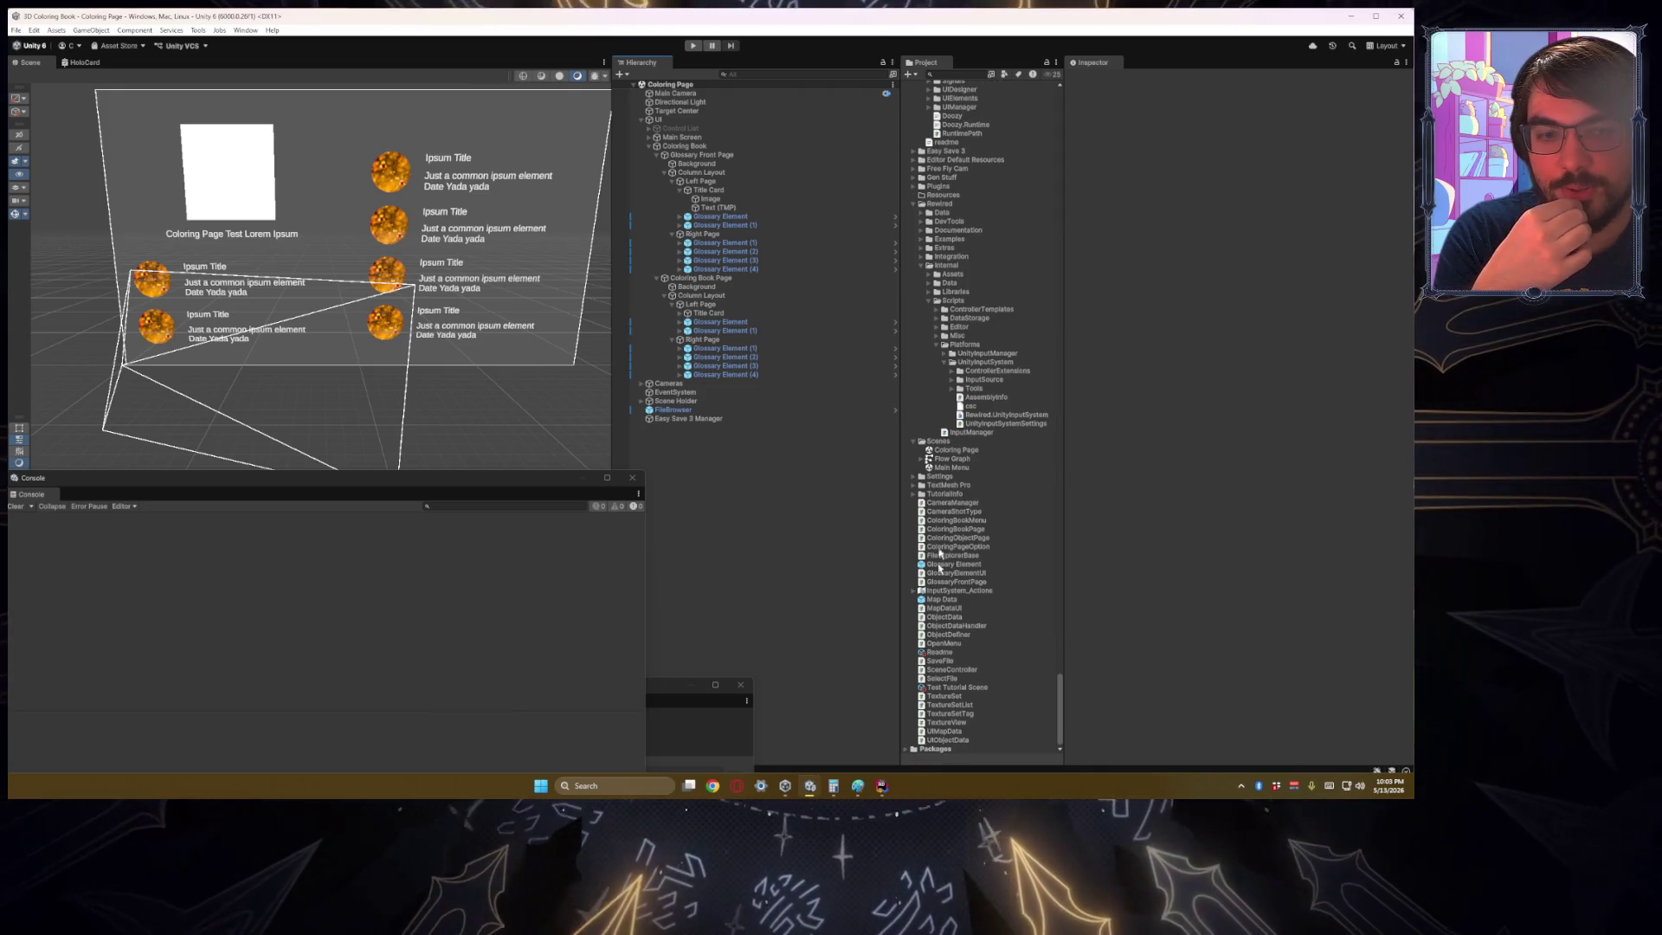
pyautogui.scroll(10, 946, 546)
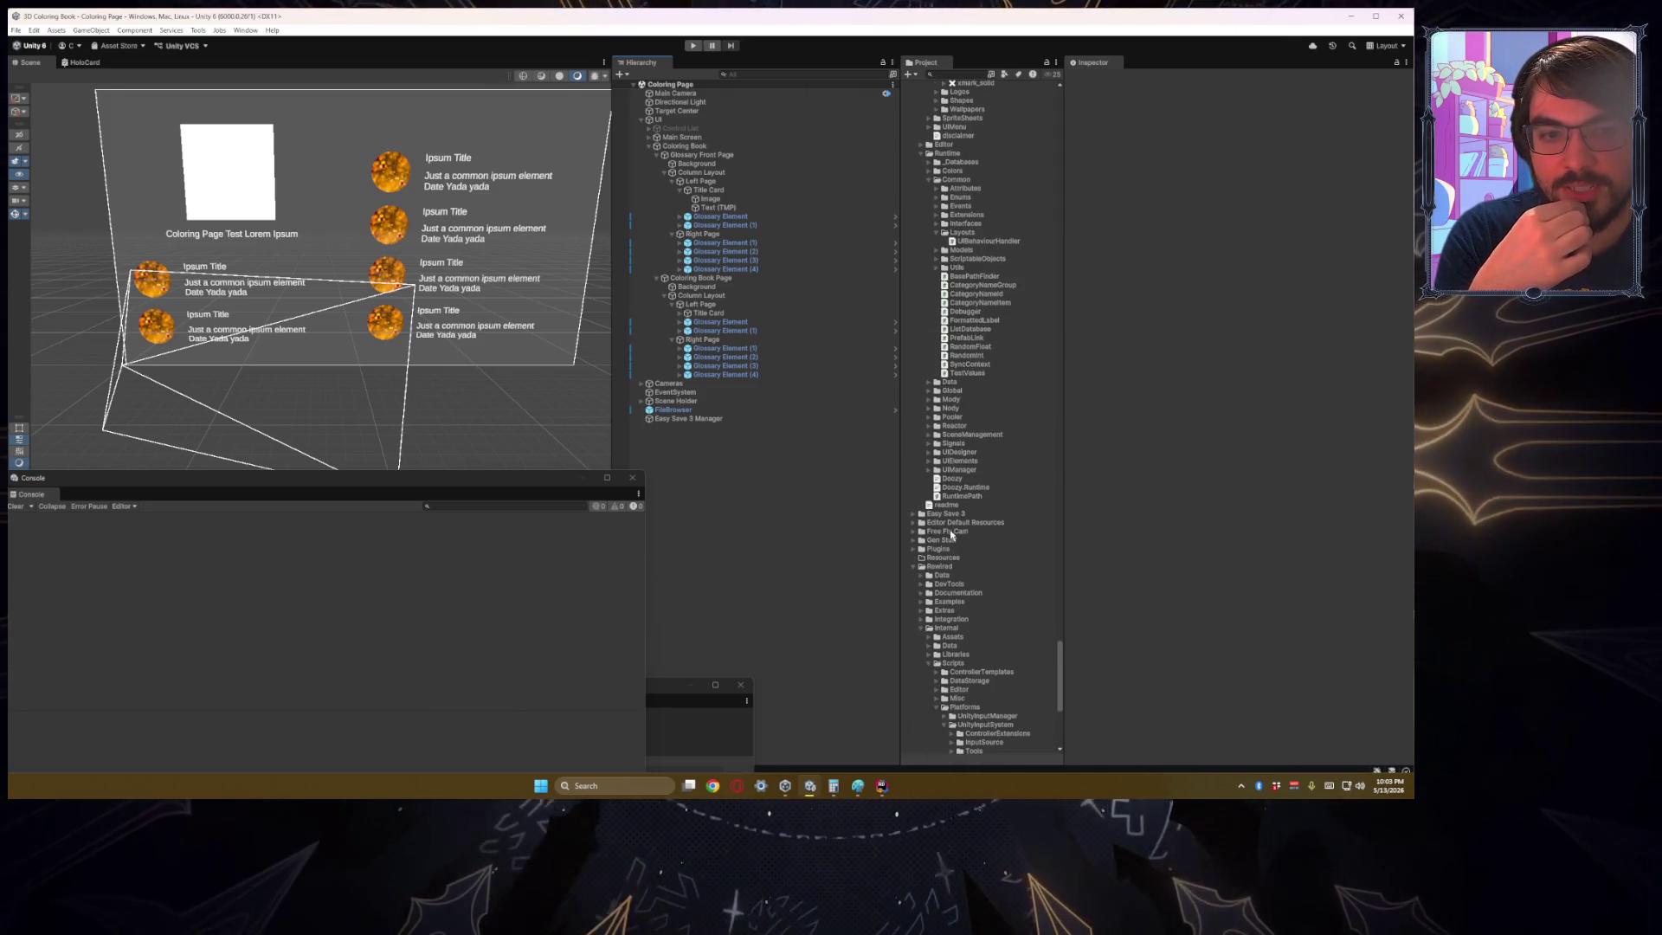
pyautogui.scroll(20, 952, 535)
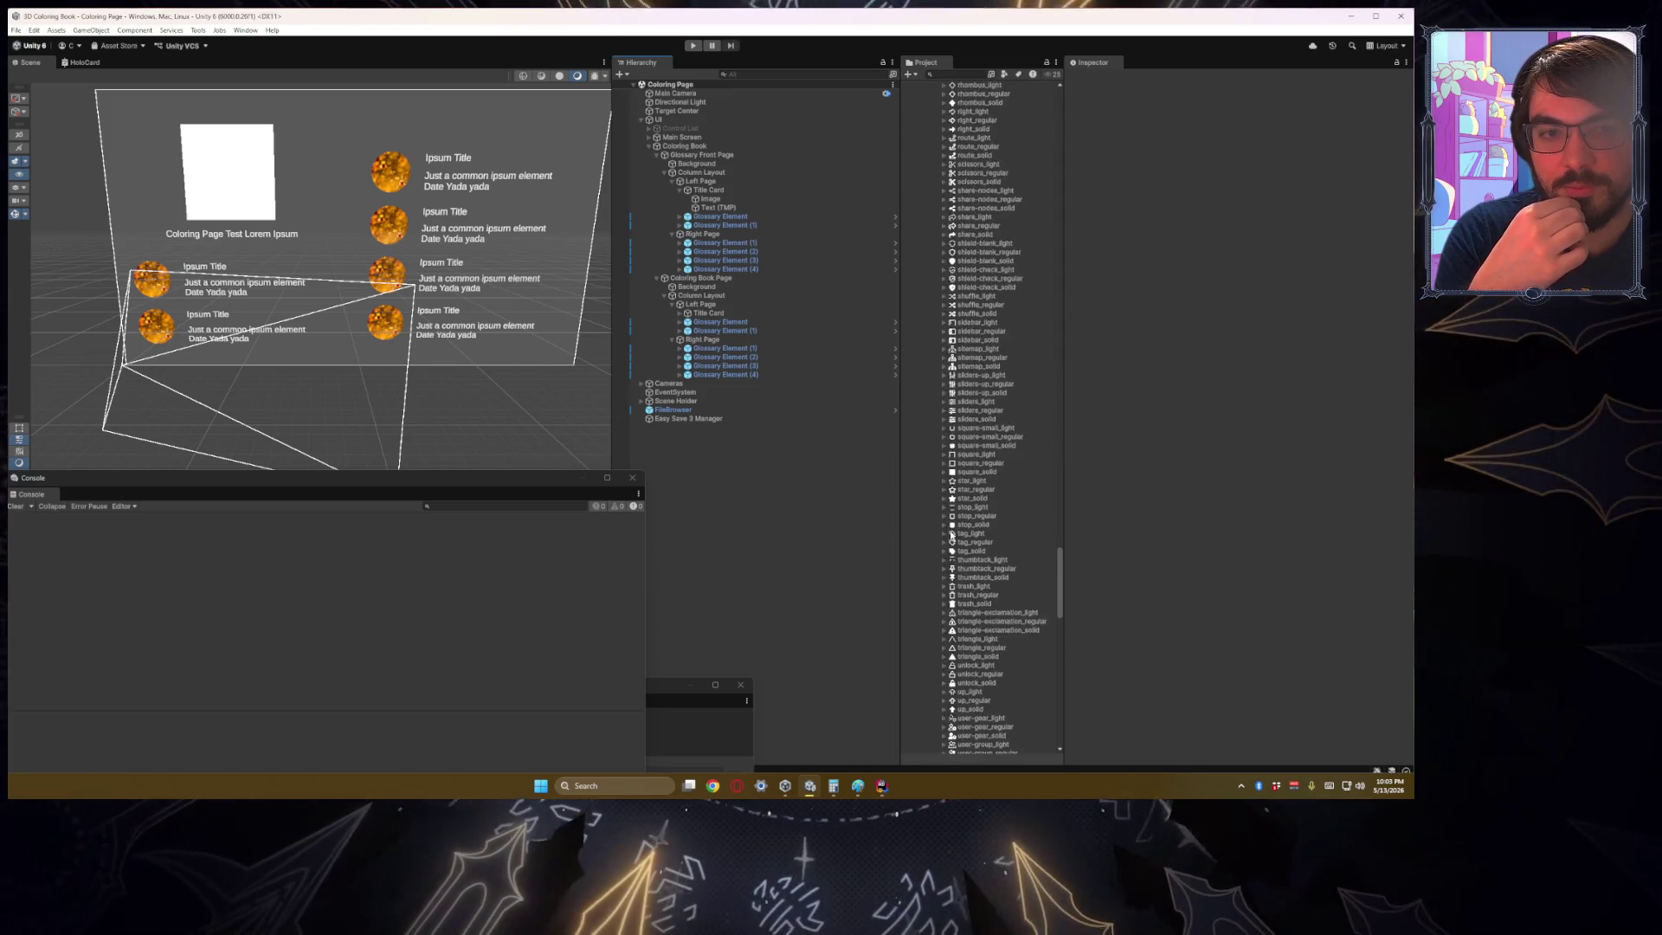
pyautogui.scroll(20, 952, 535)
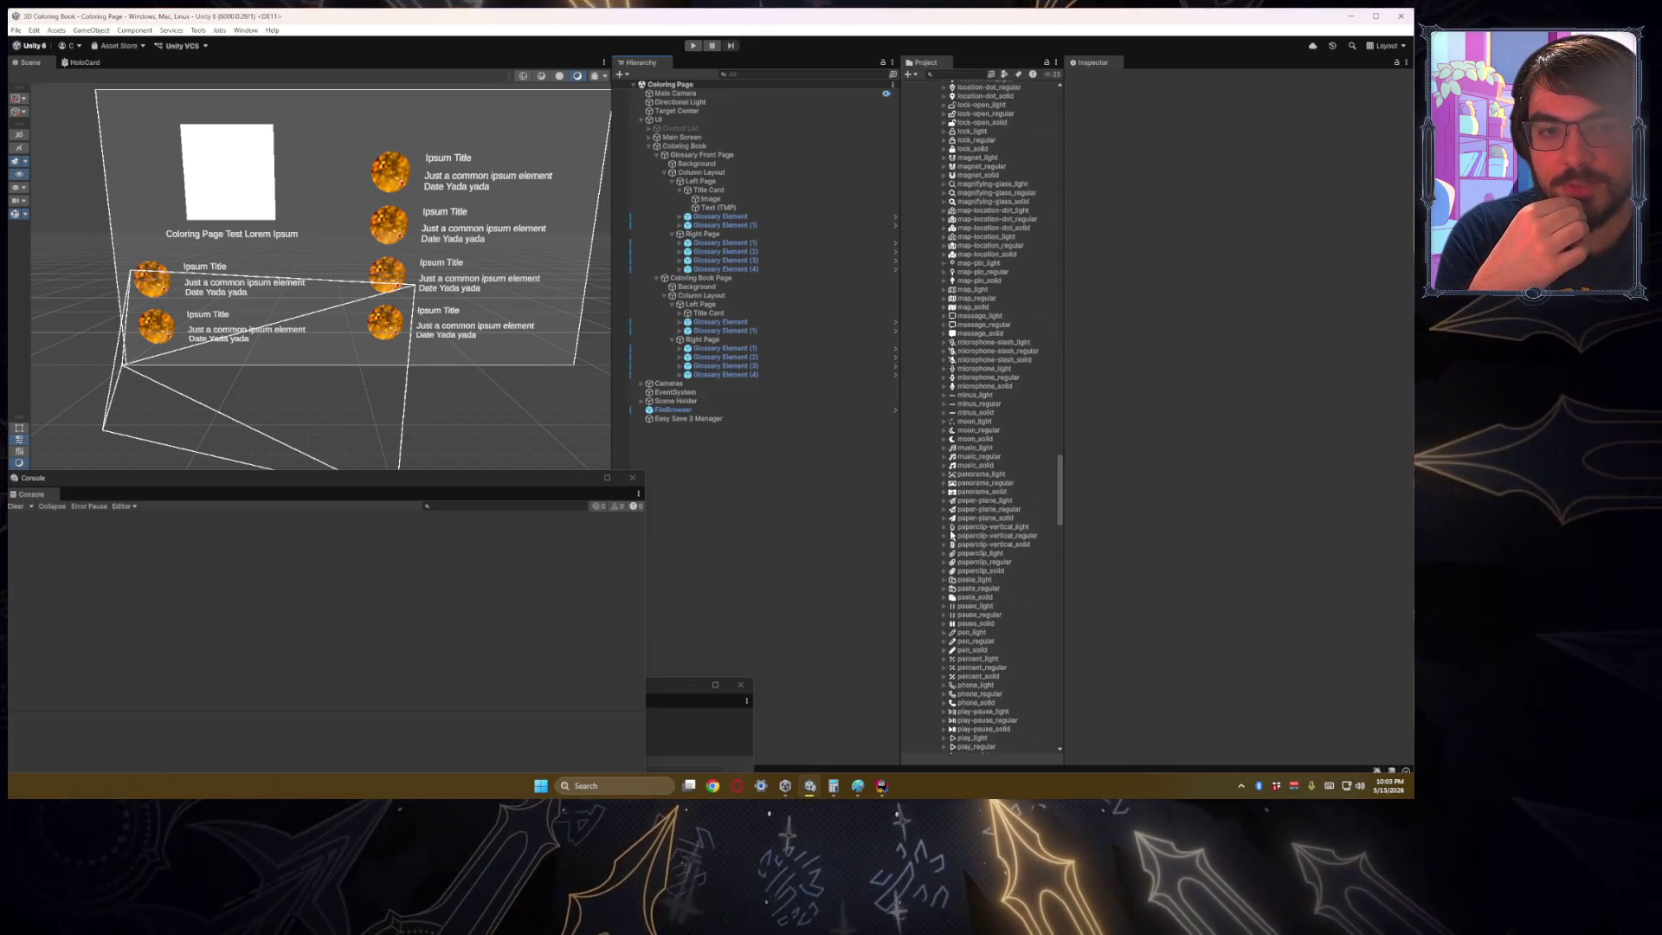
pyautogui.scroll(20, 952, 535)
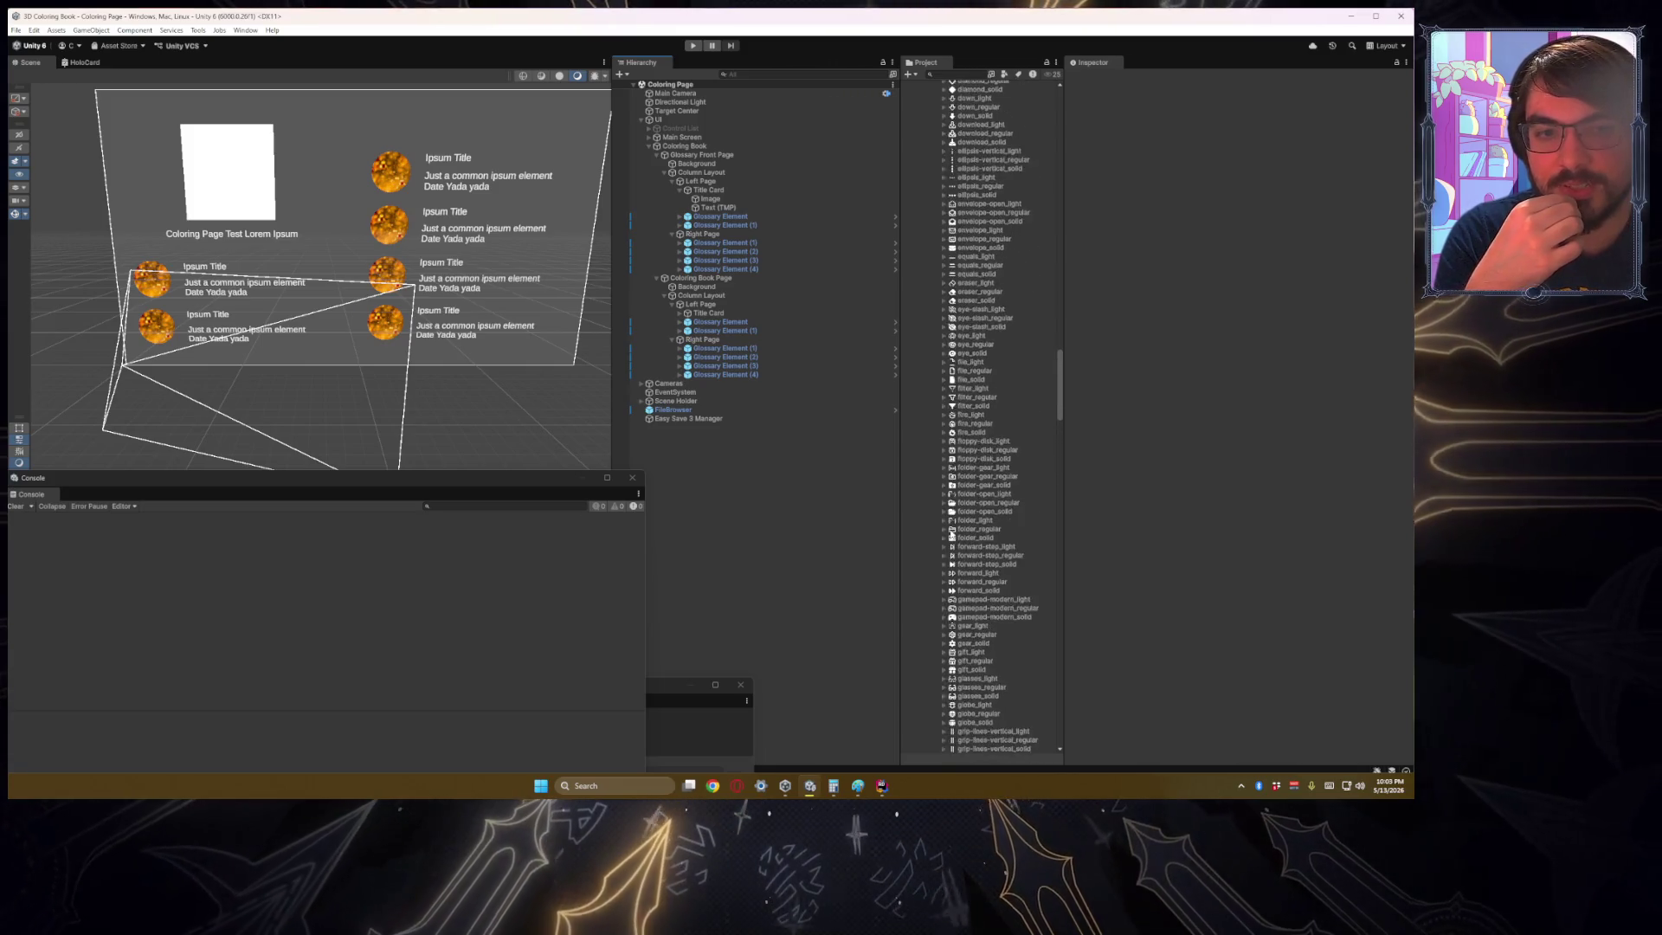
pyautogui.scroll(20, 951, 535)
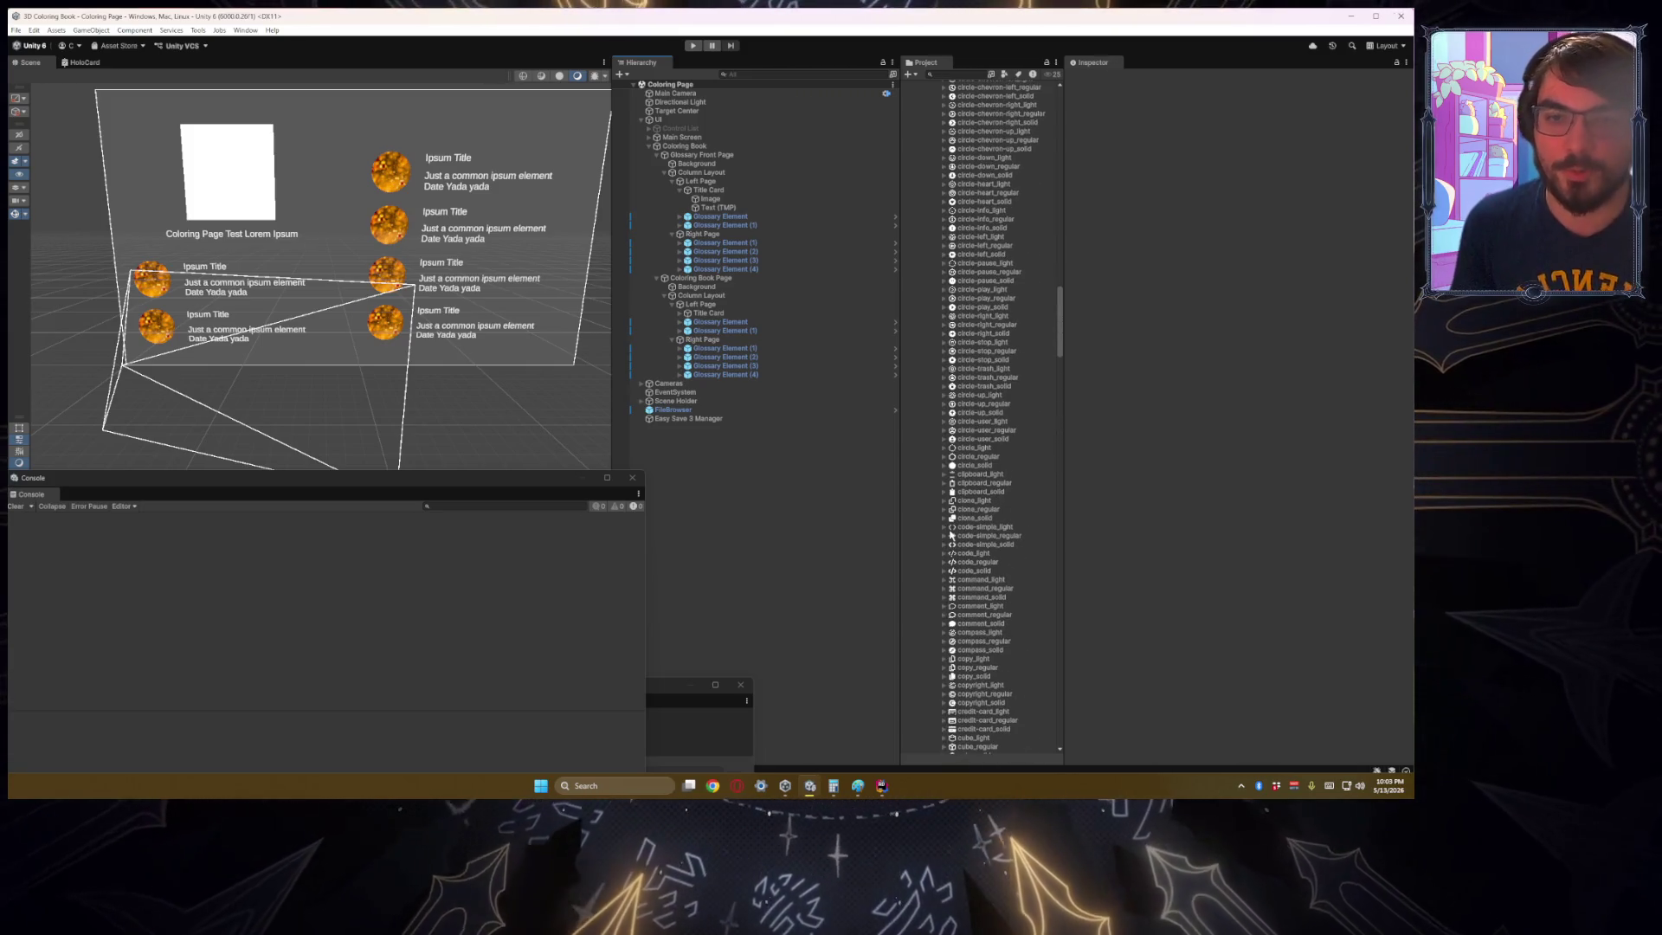
pyautogui.scroll(20, 952, 535)
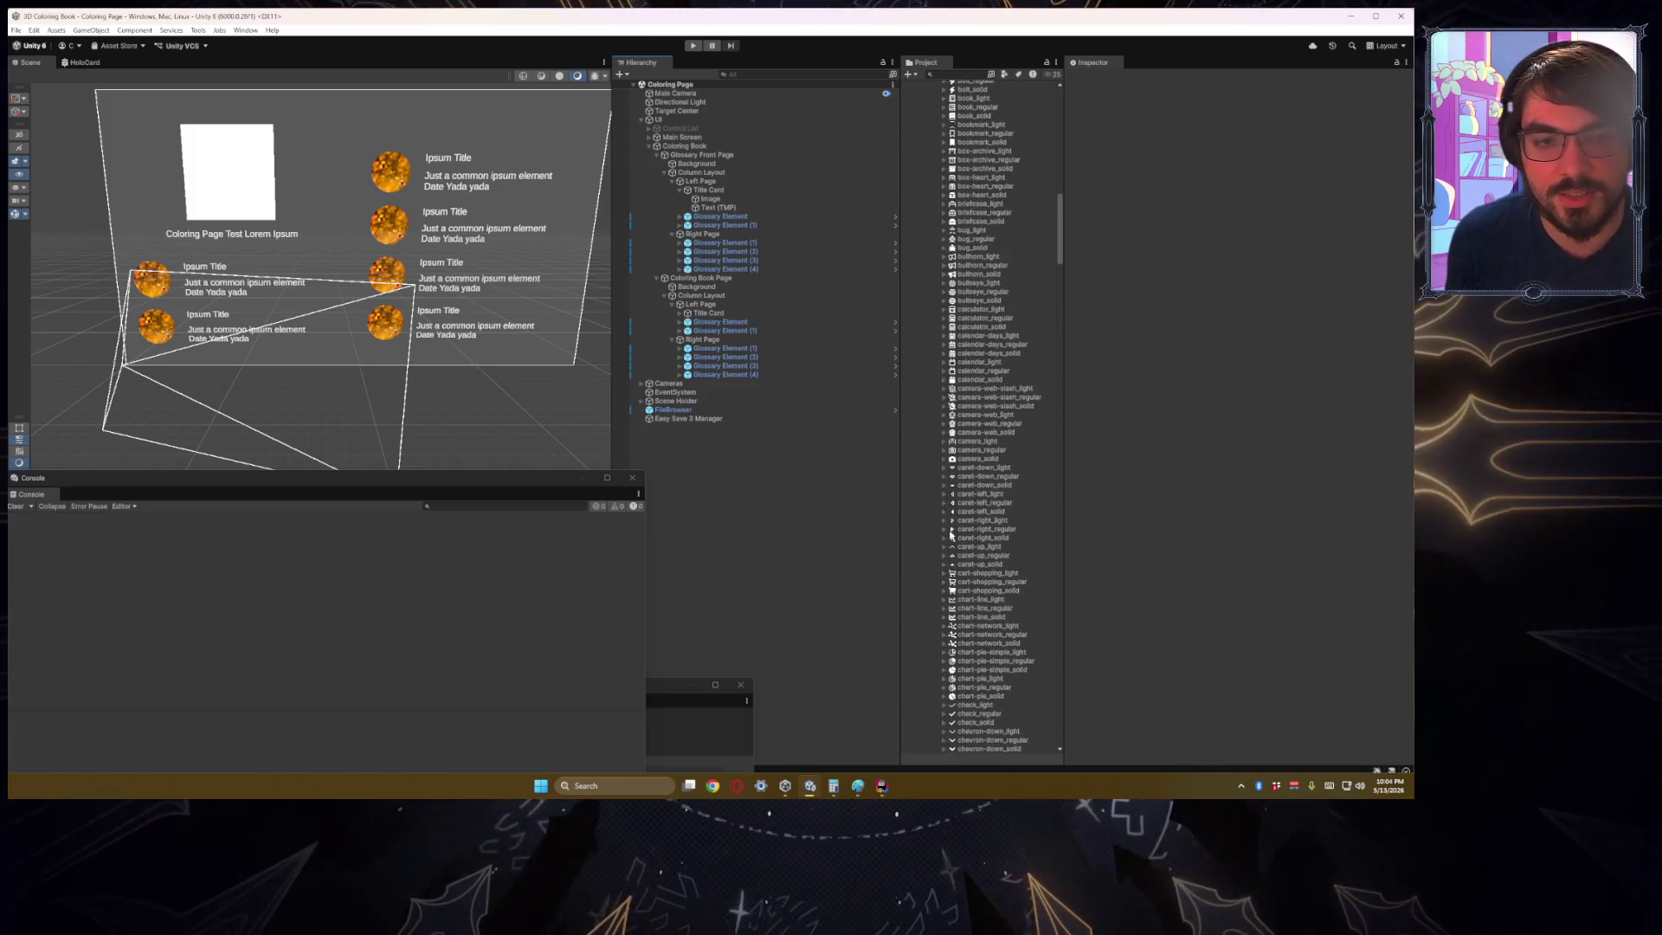
pyautogui.scroll(20, 952, 535)
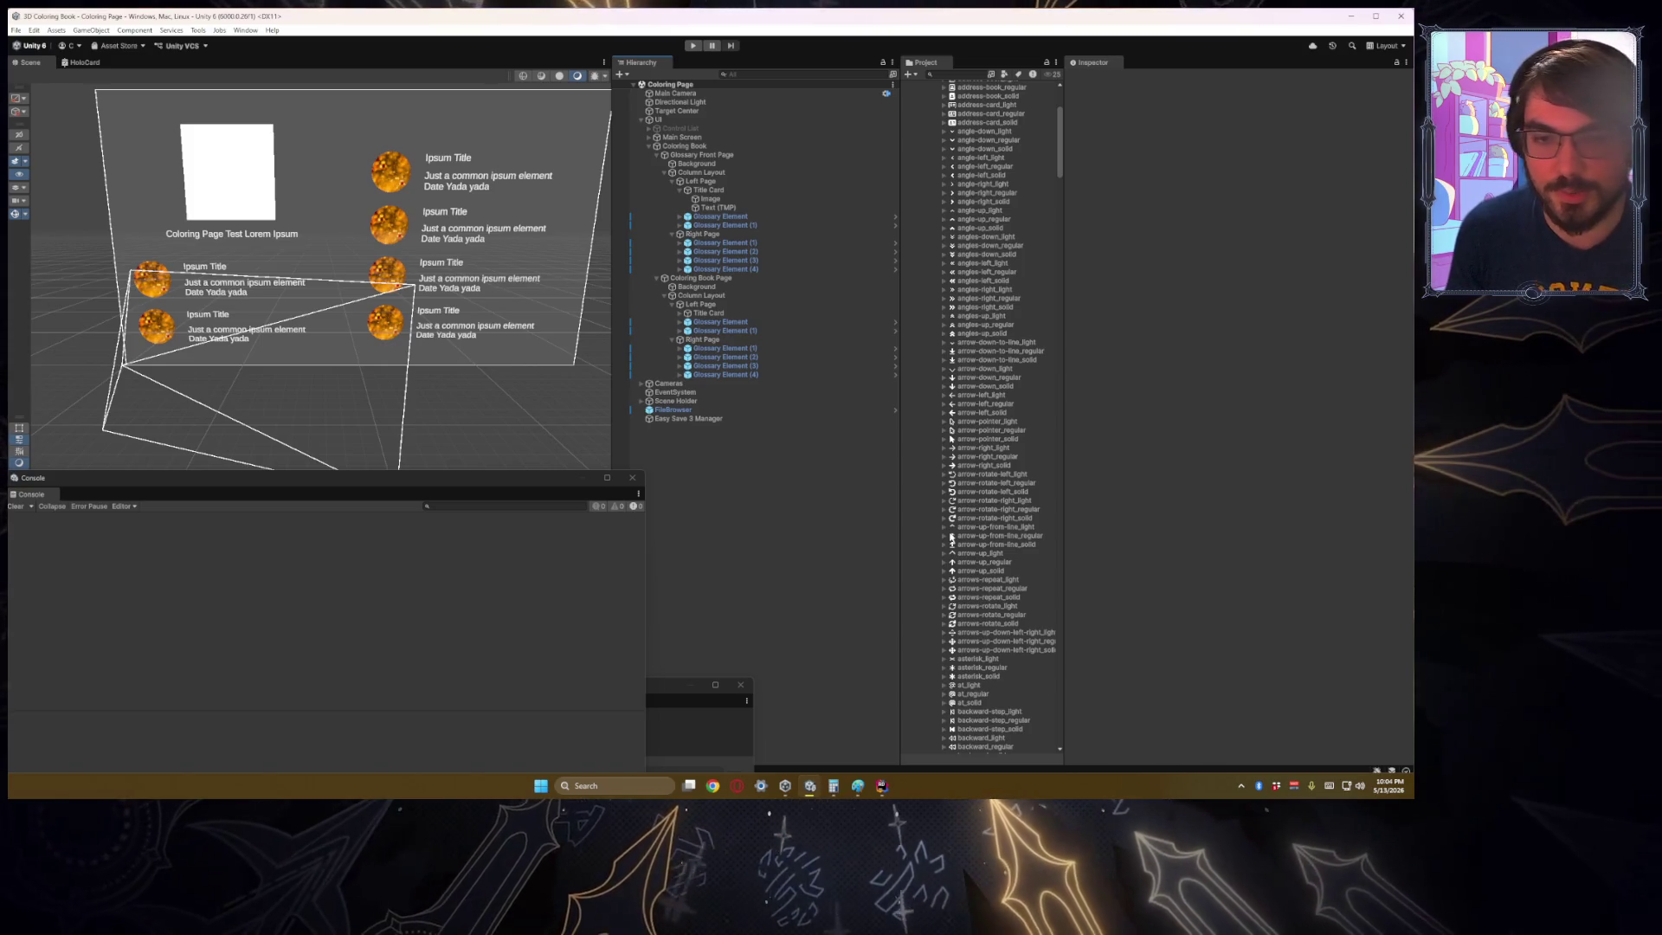
pyautogui.moveTo(416, 415); pyautogui.dragTo(404, 337)
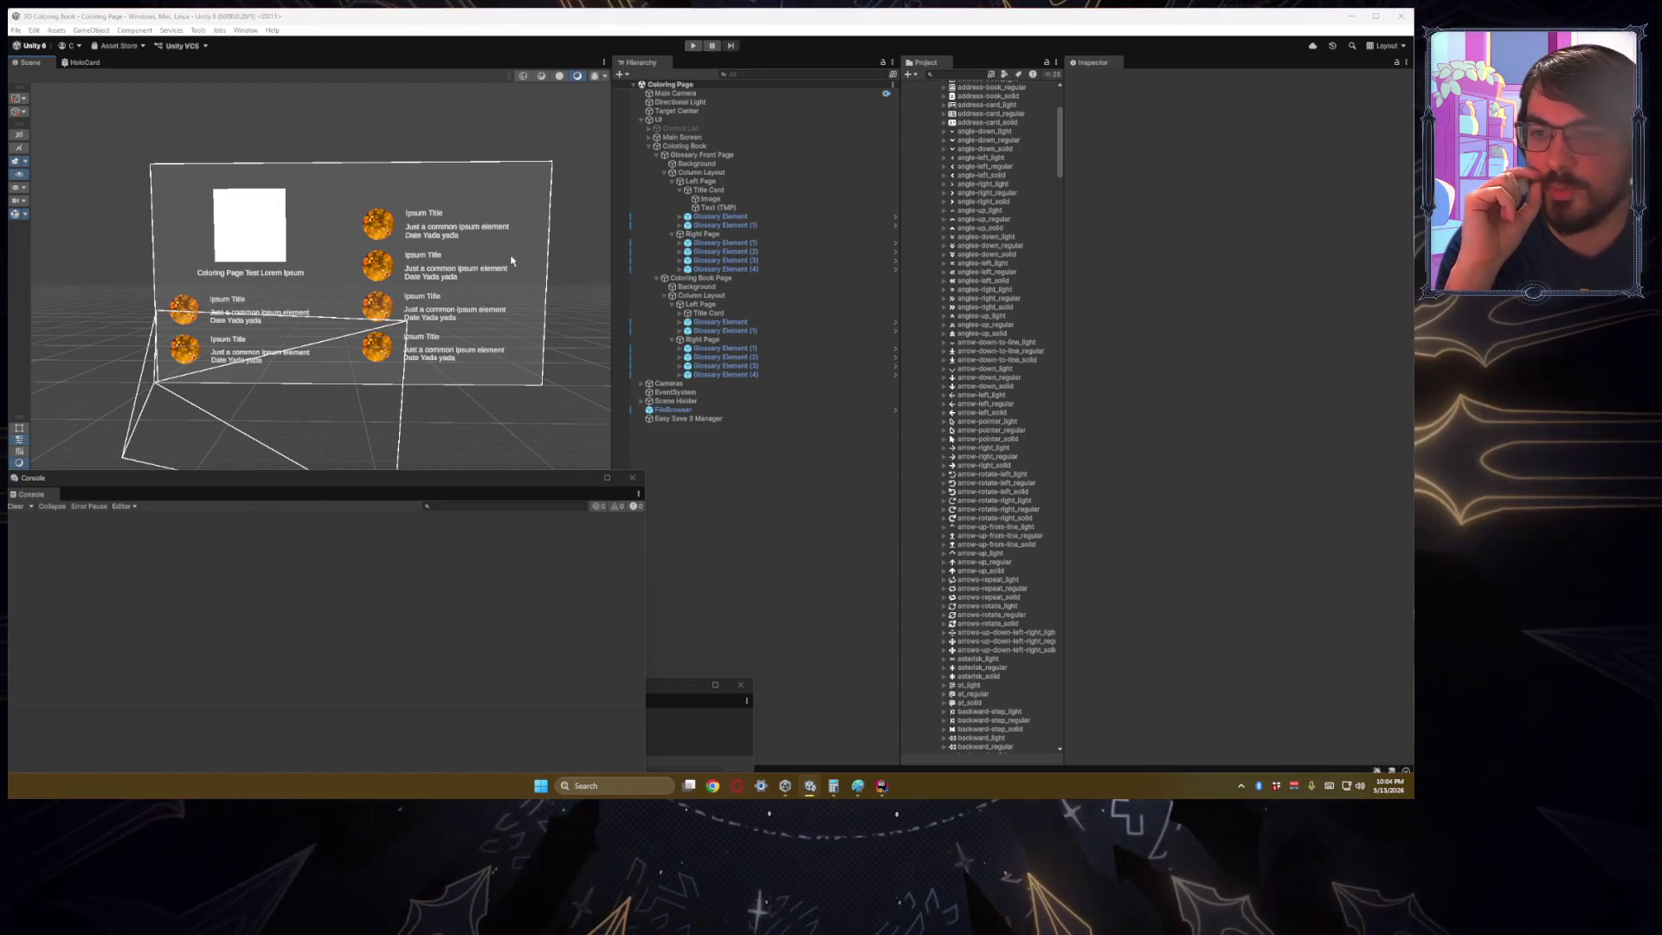
# Step: Add a Coloring Object Page script component to the Coloring Book Page object
pyautogui.moveTo(374, 378); pyautogui.dragTo(450, 424)
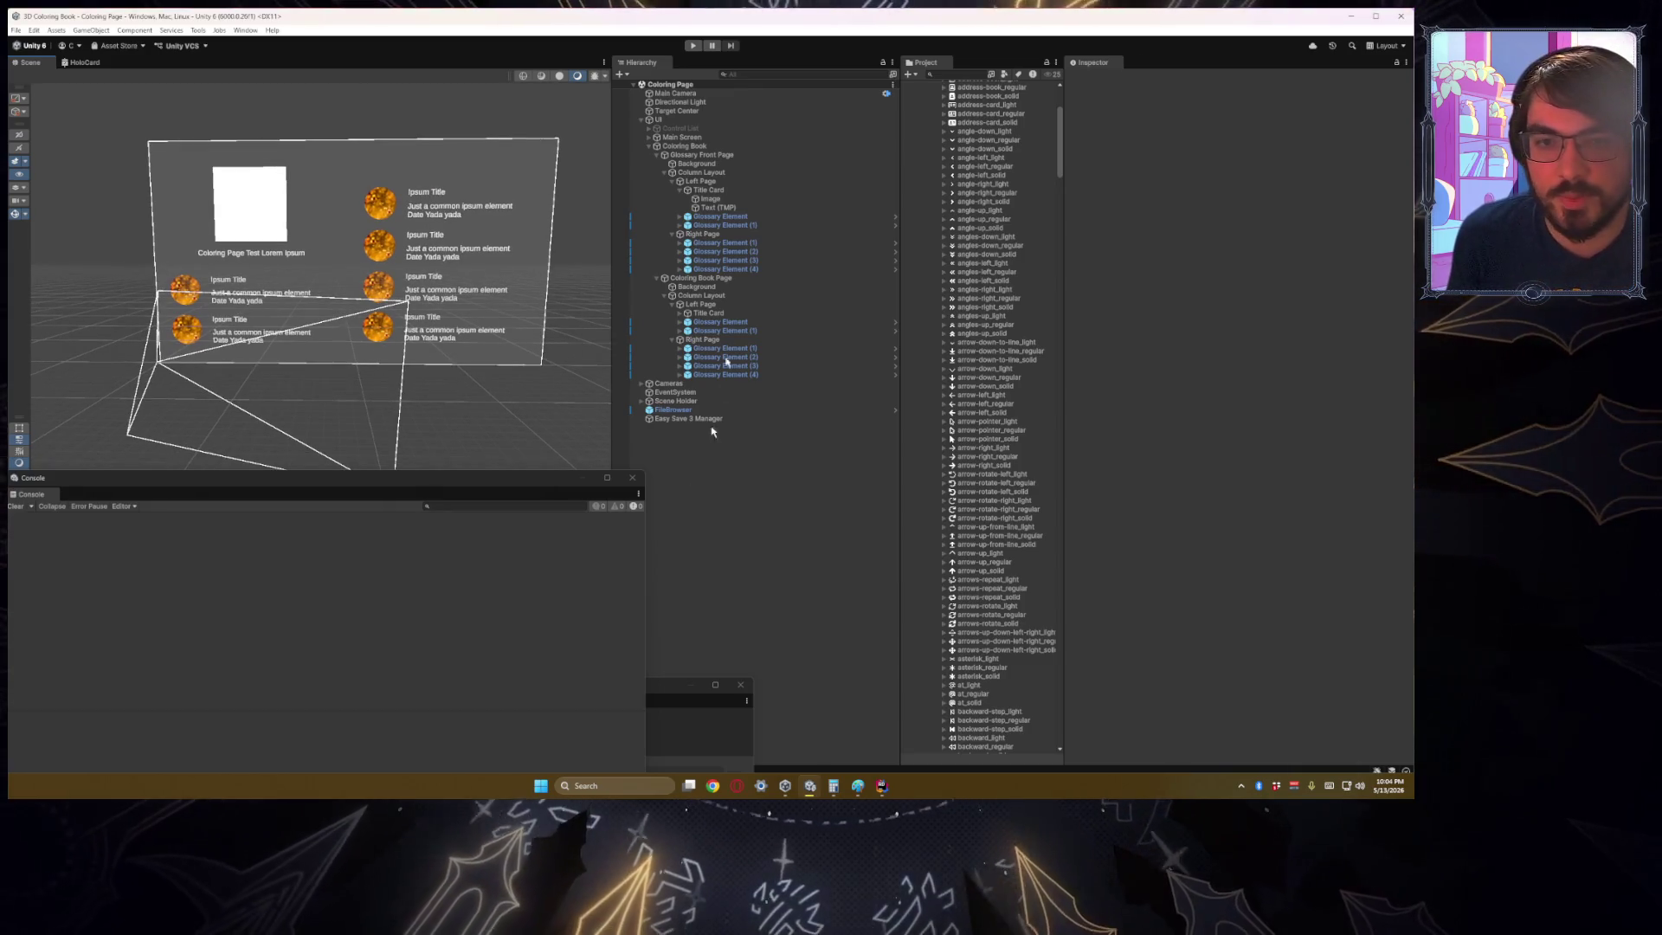
pyautogui.doubleClick(699, 172)
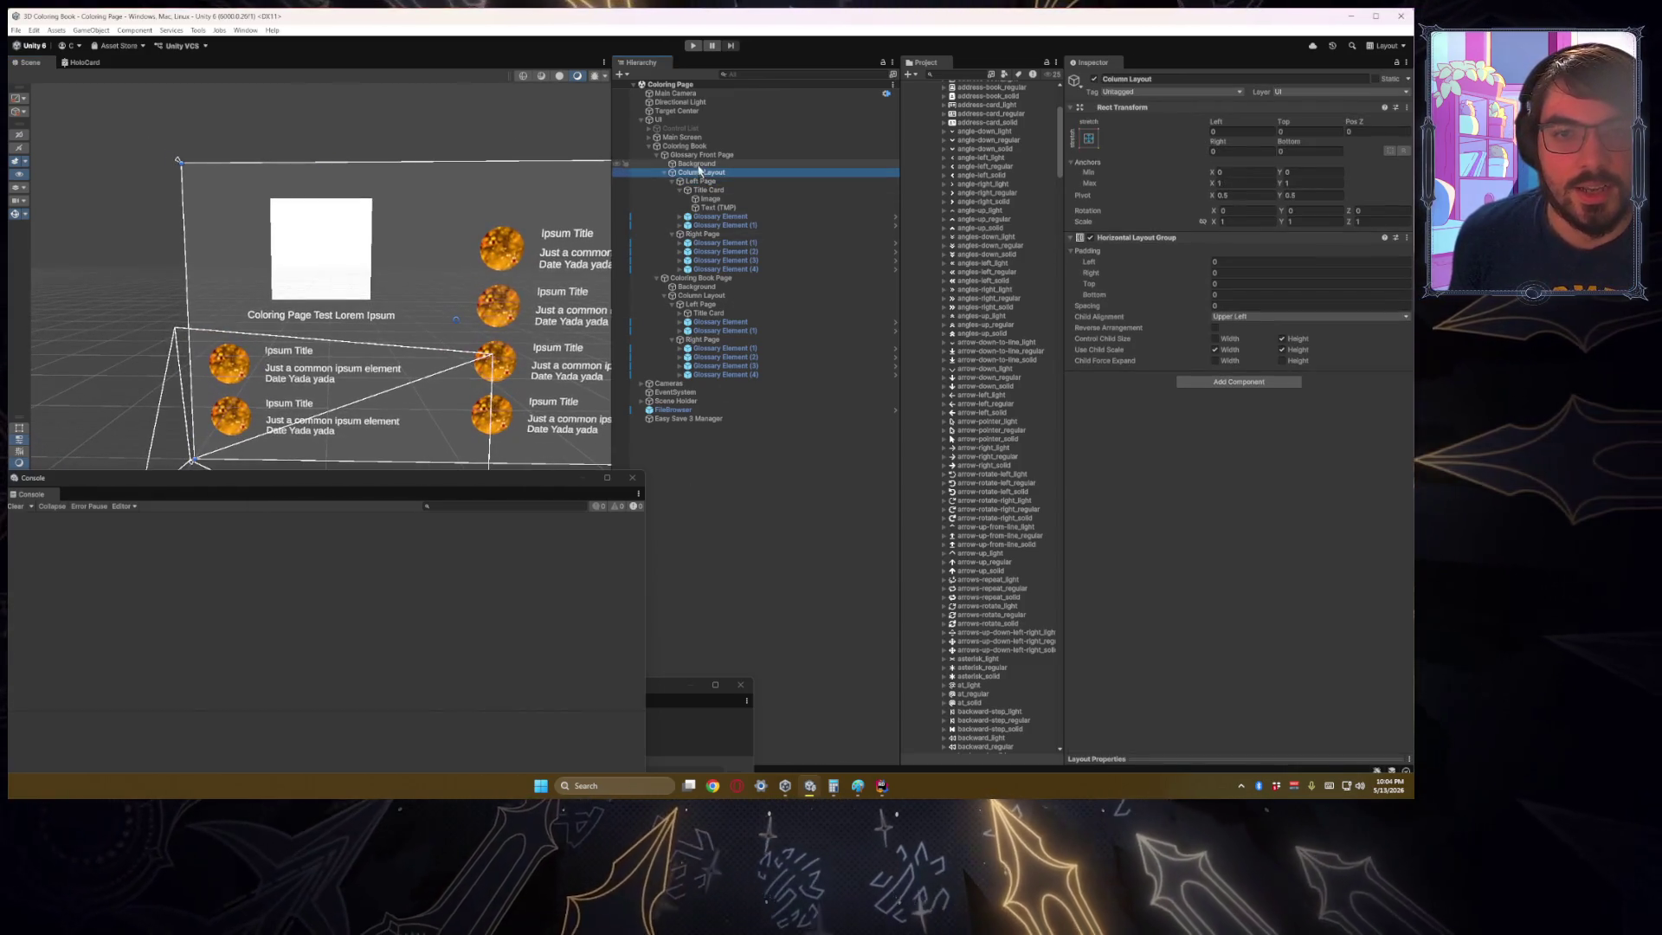
pyautogui.click(700, 278)
pyautogui.scroll(-3, 1221, 625)
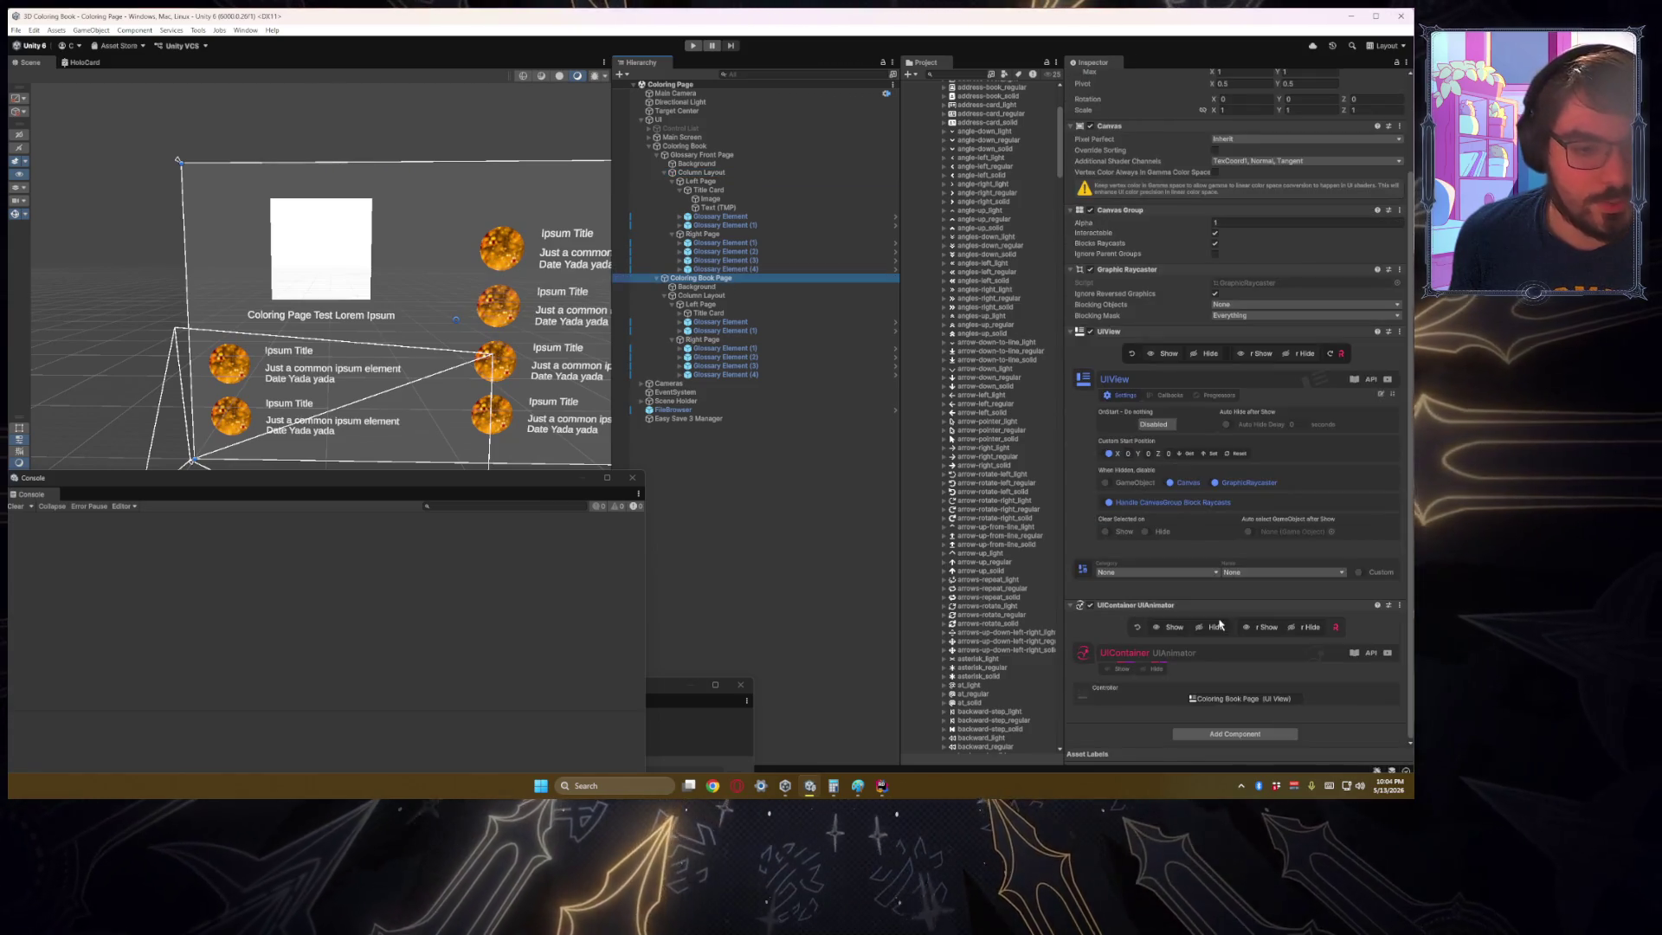
pyautogui.click(1251, 731)
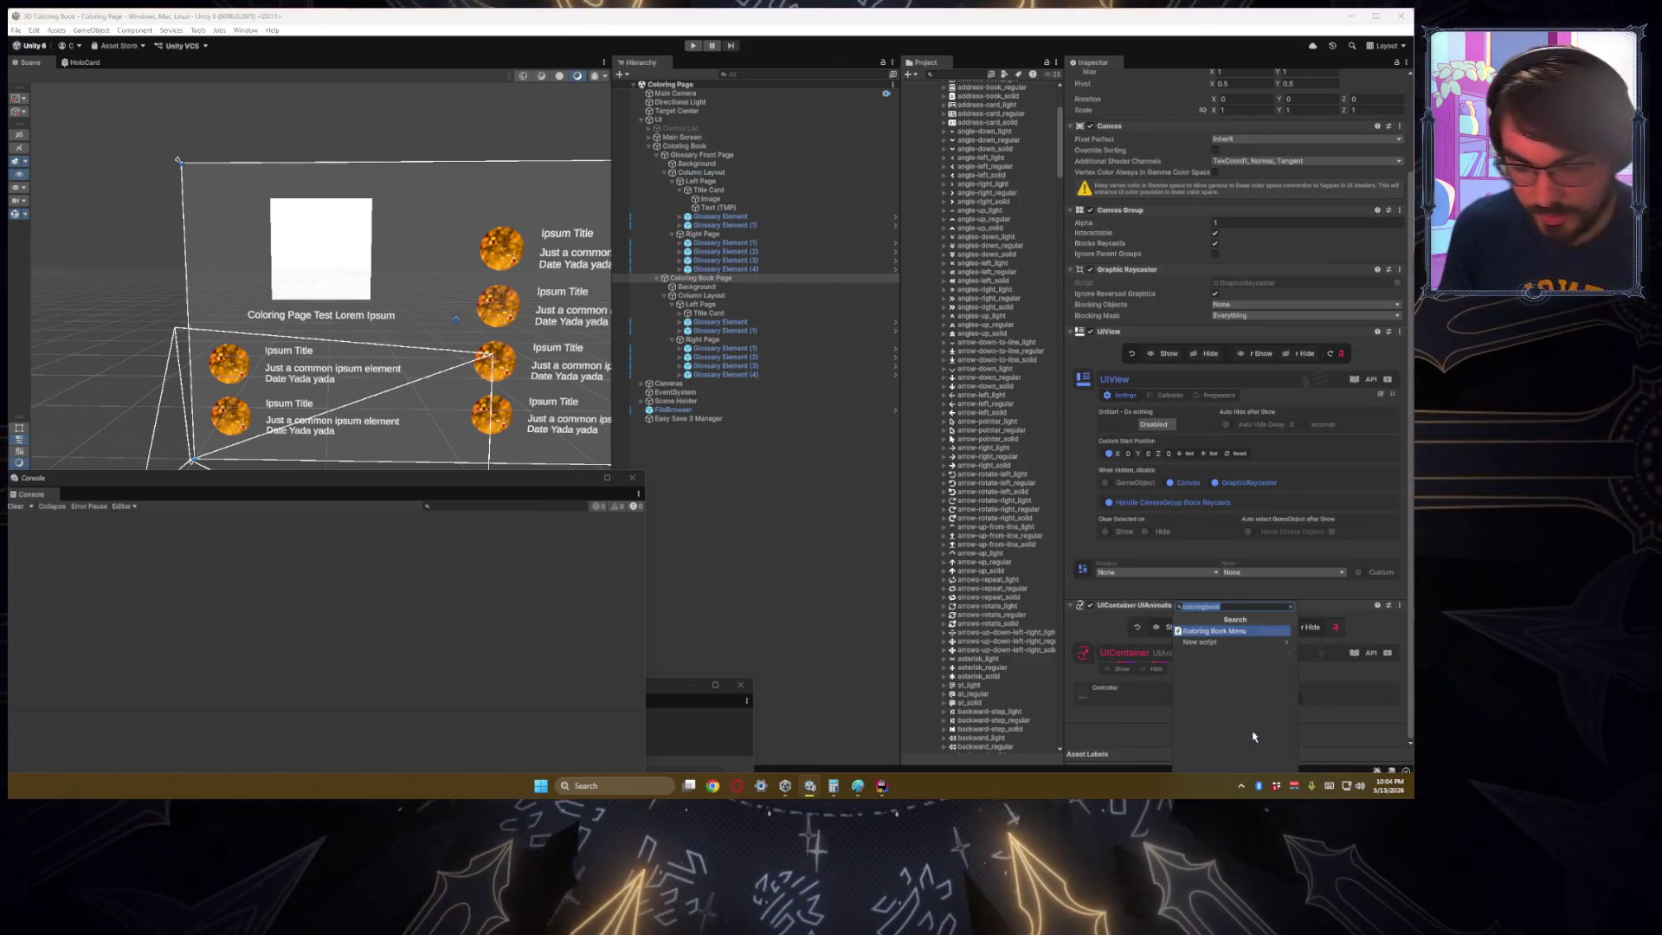
pyautogui.write('coloringpa')
pyautogui.press('BackSpace')
pyautogui.press('BackSpace')
pyautogui.write('o')
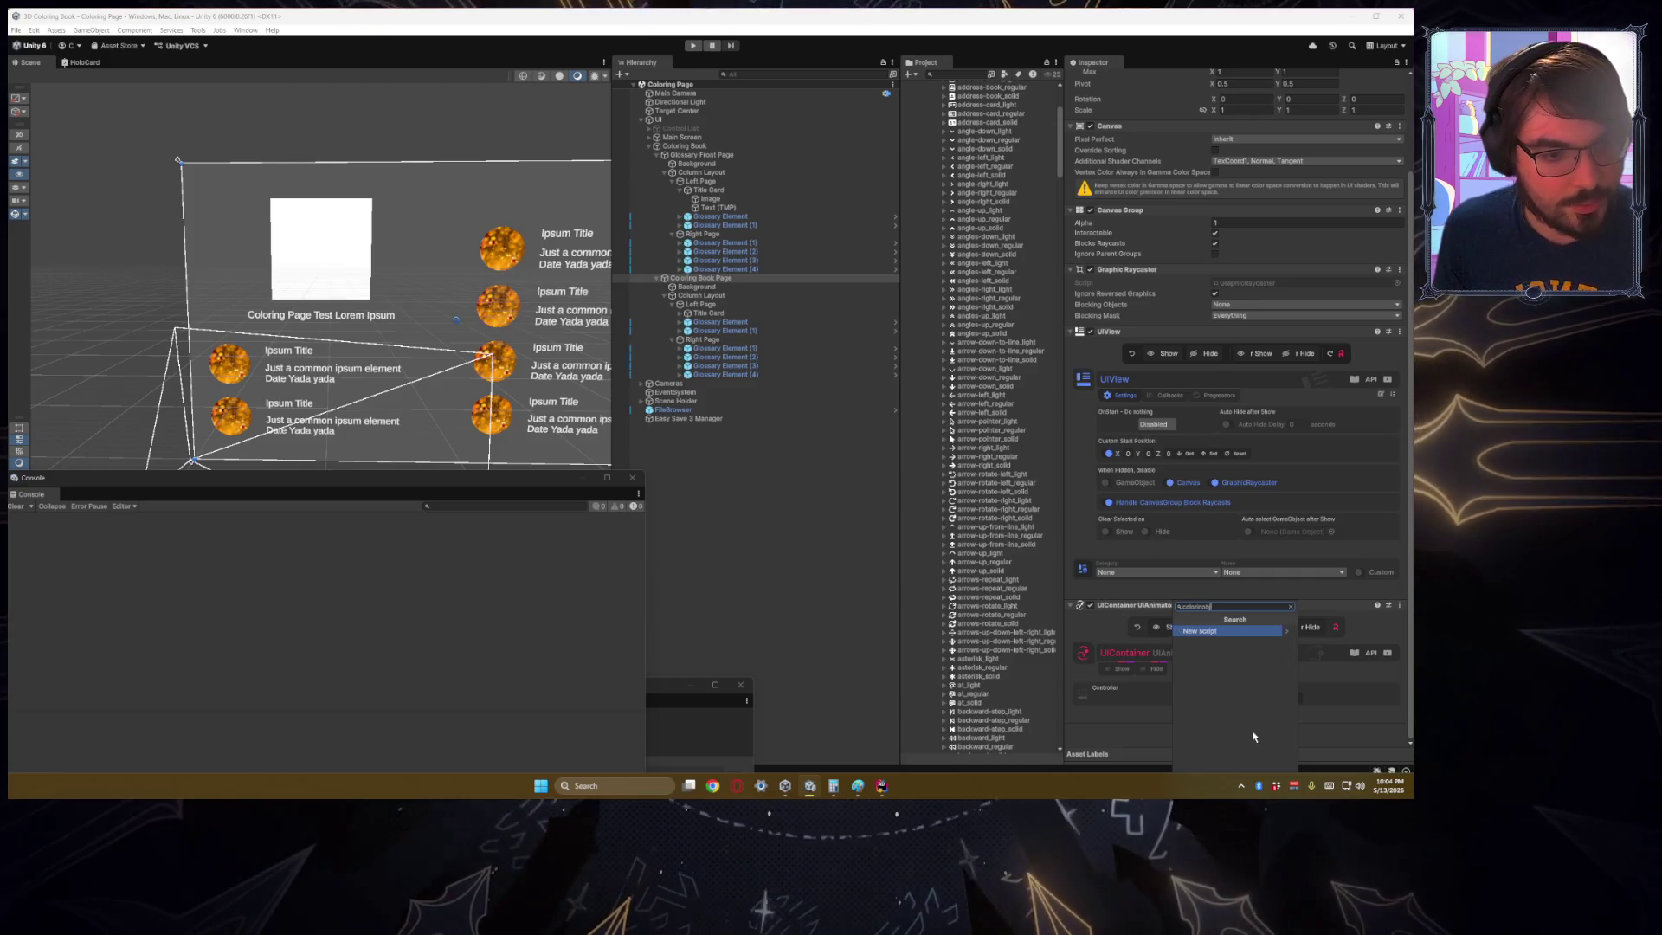
pyautogui.press('BackSpace')
pyautogui.press('BackSpace')
pyautogui.press('BackSpace')
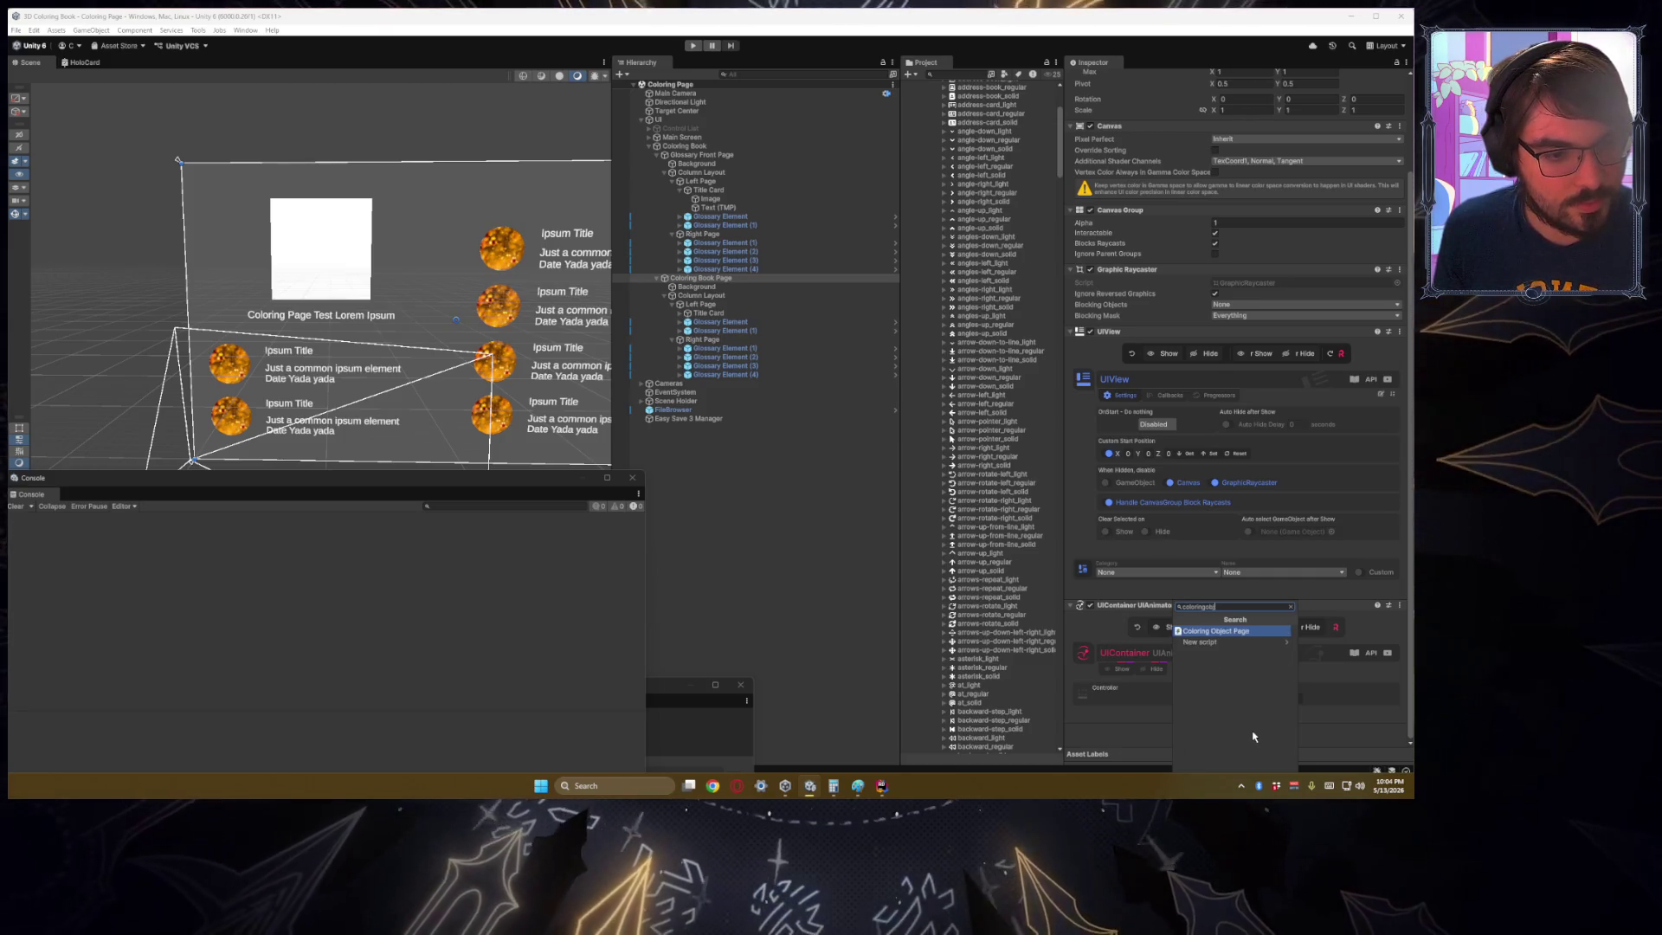
pyautogui.click(1229, 642)
pyautogui.scroll(-2, 1238, 664)
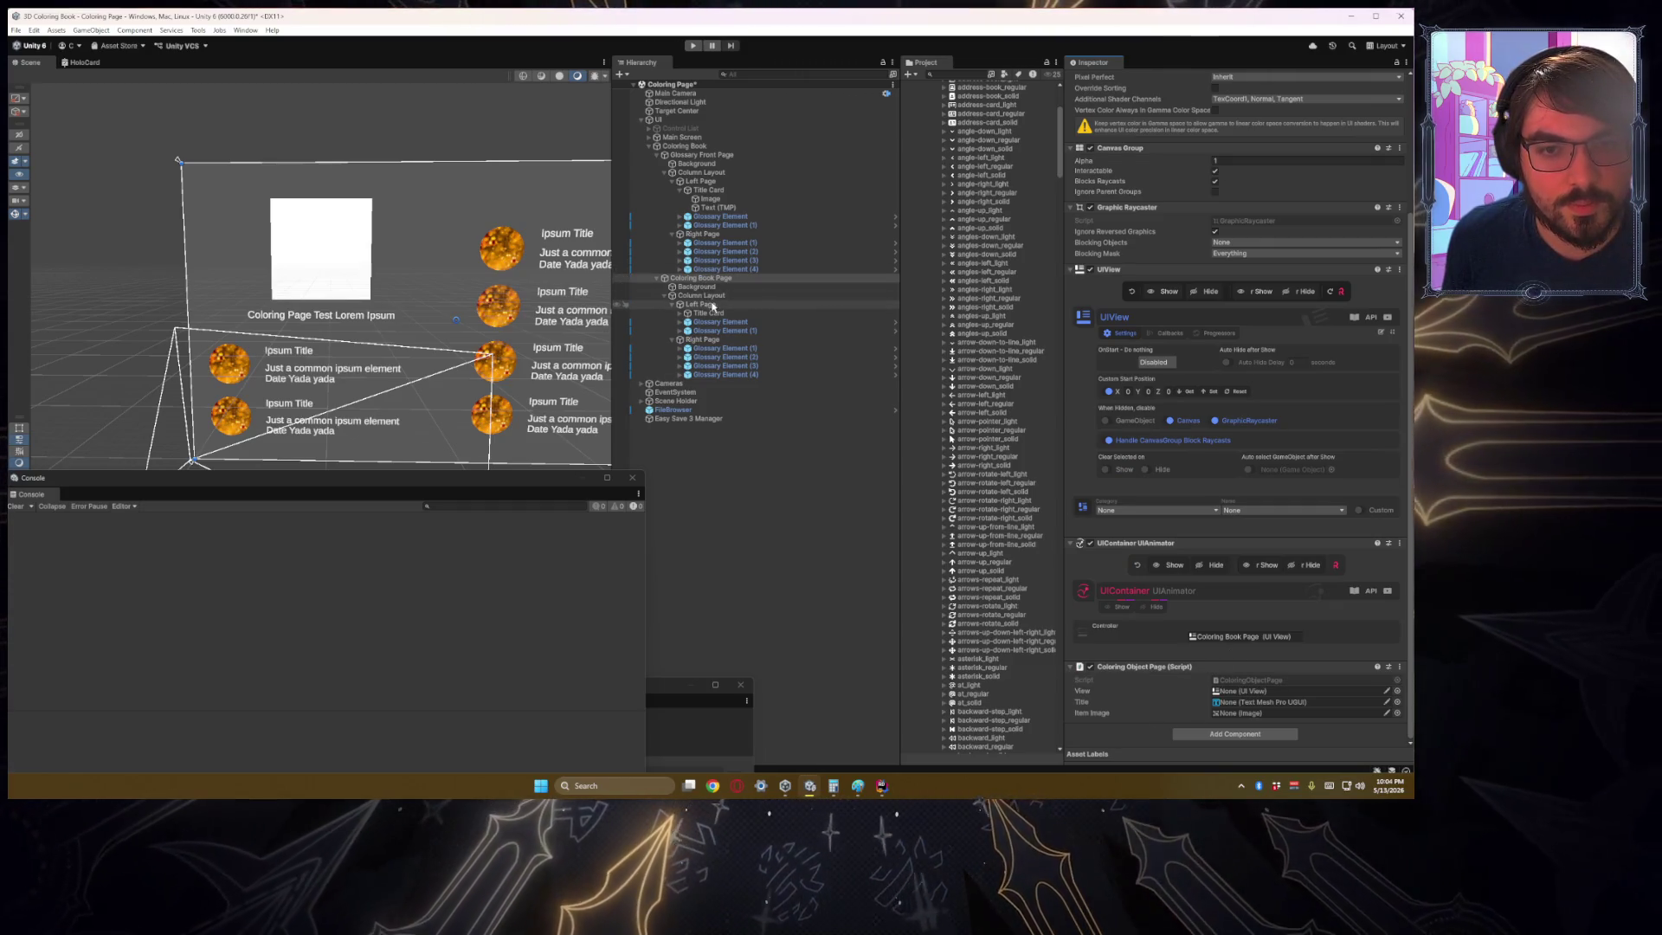
pyautogui.click(680, 314)
pyautogui.click(713, 322)
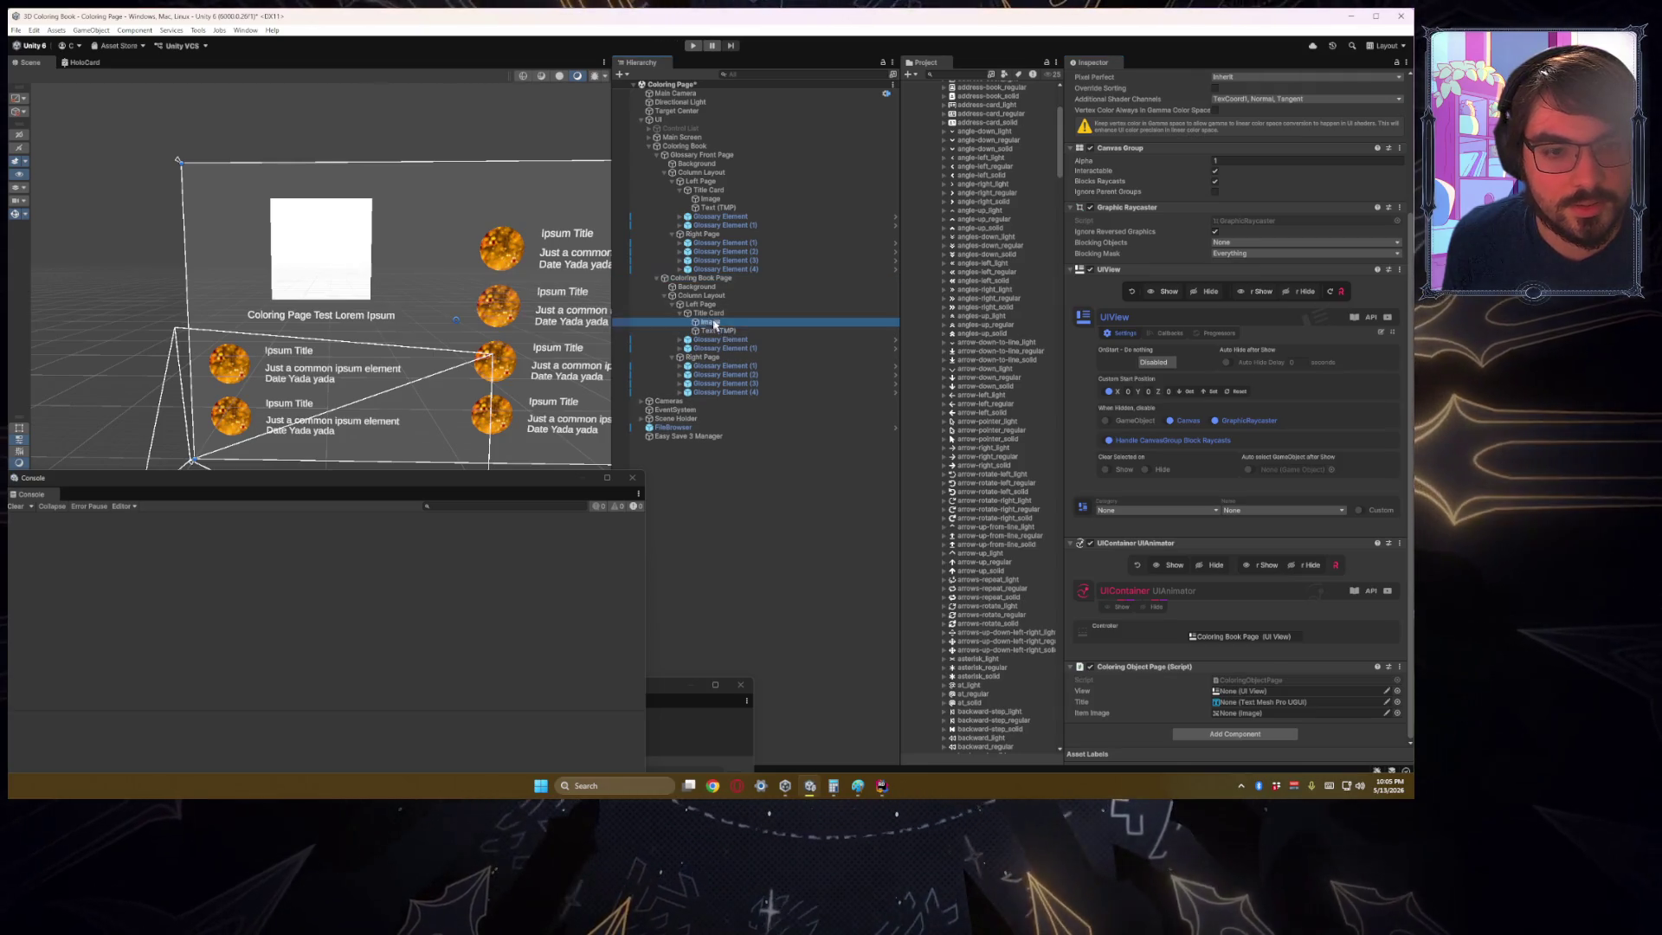
pyautogui.moveTo(714, 323); pyautogui.dragTo(1250, 712)
pyautogui.moveTo(719, 330)
pyautogui.mouseDown()
pyautogui.moveTo(1235, 703)
pyautogui.moveTo(1224, 691)
pyautogui.mouseUp()
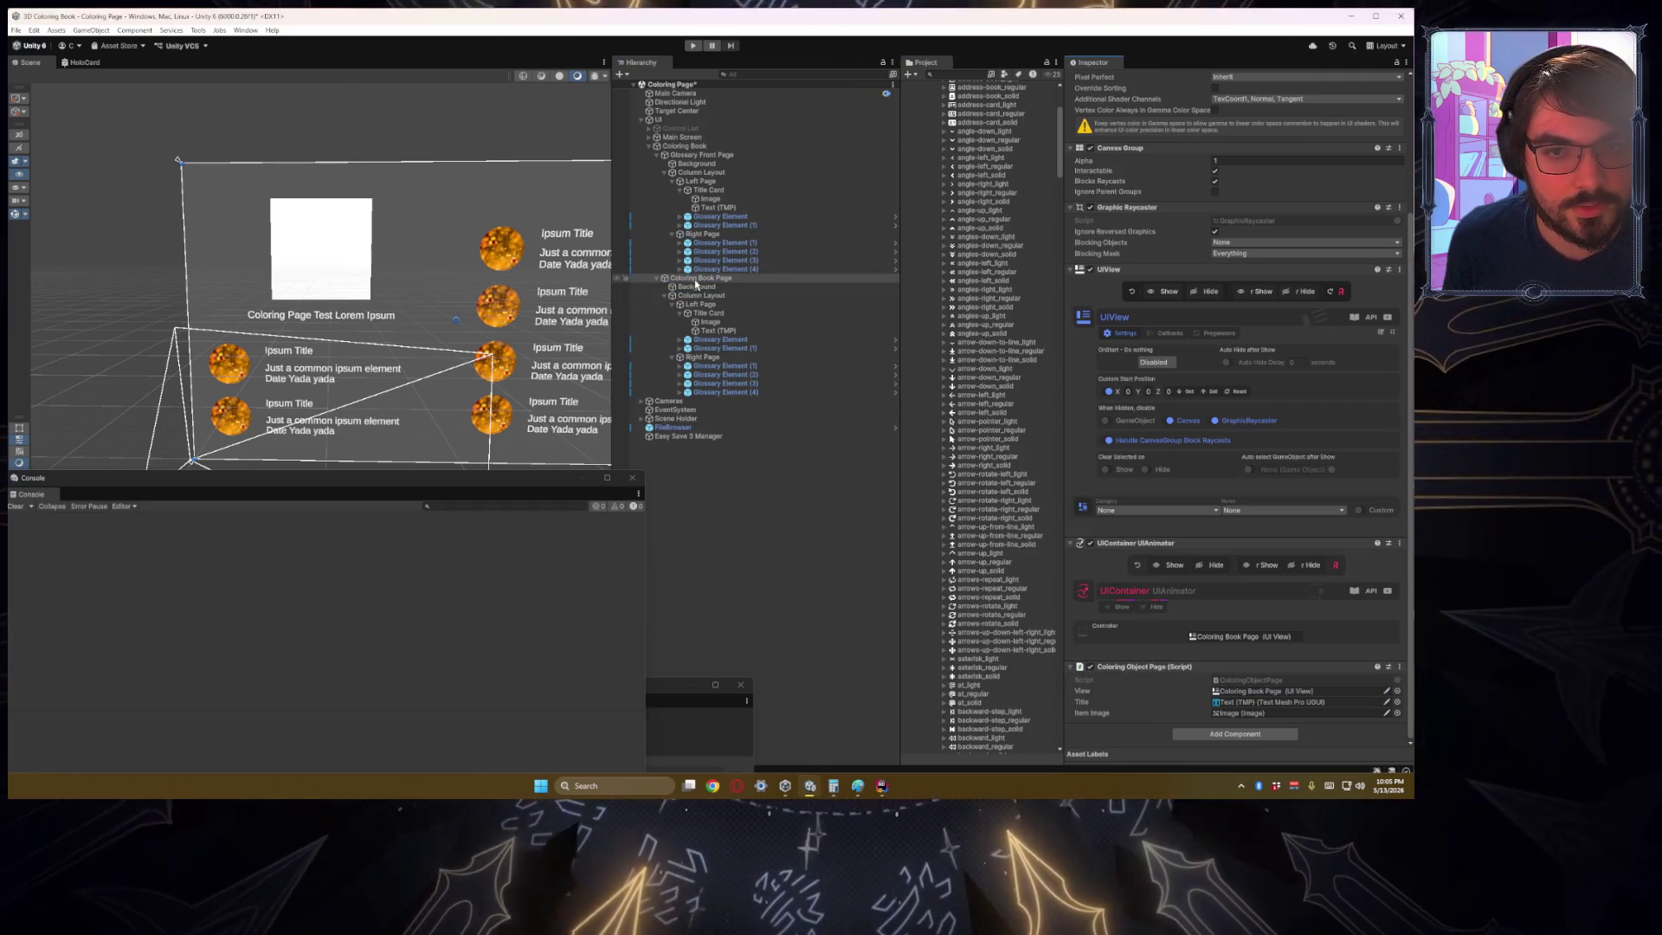
pyautogui.scroll(-15, 970, 510)
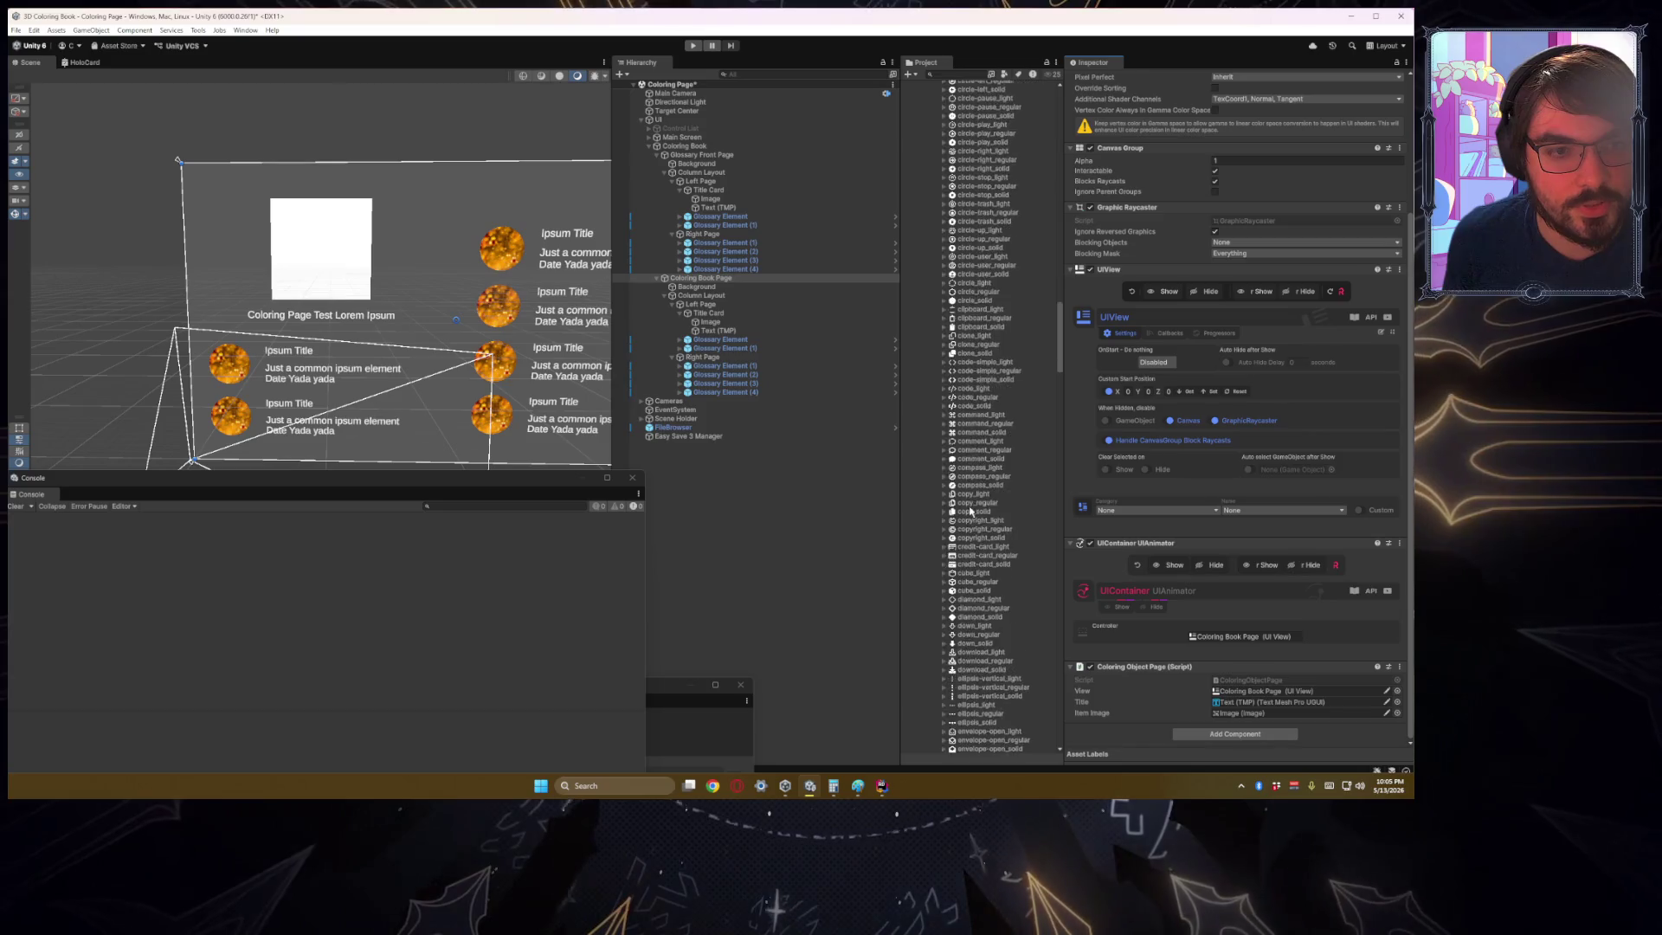
pyautogui.scroll(-20, 971, 511)
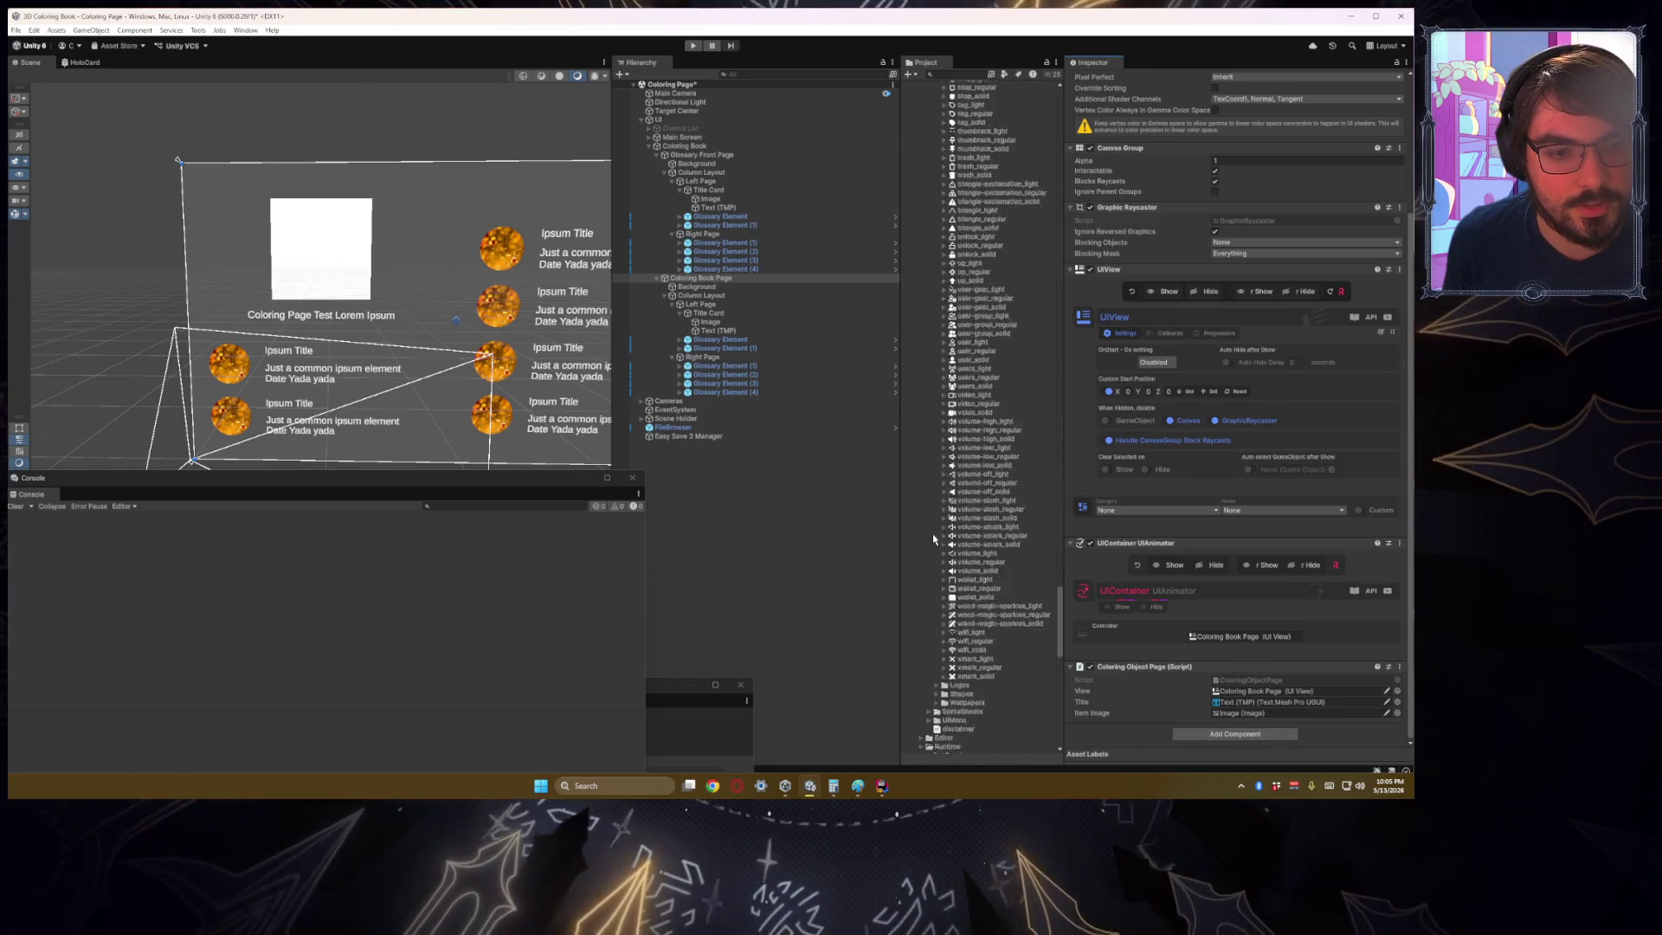
pyautogui.scroll(-15, 933, 540)
pyautogui.click(689, 280)
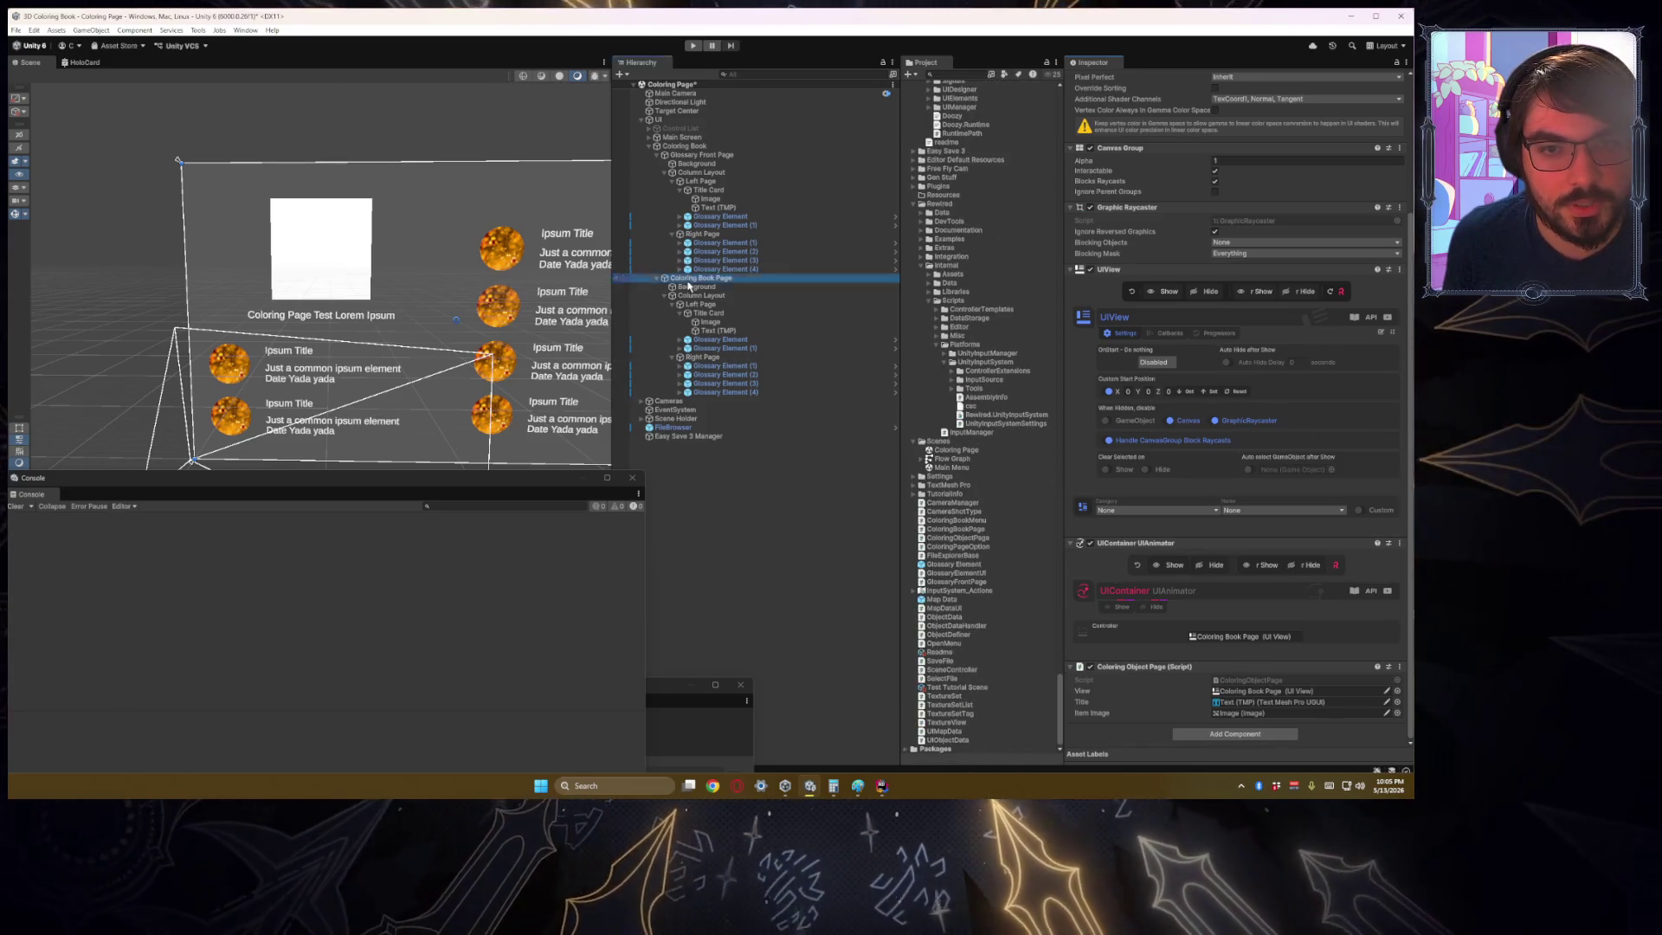
# Step: Save Coloring Book Page as a prefab and assign it to Coloring Book Menu's Coloring Page field
pyautogui.moveTo(690, 286); pyautogui.dragTo(929, 500)
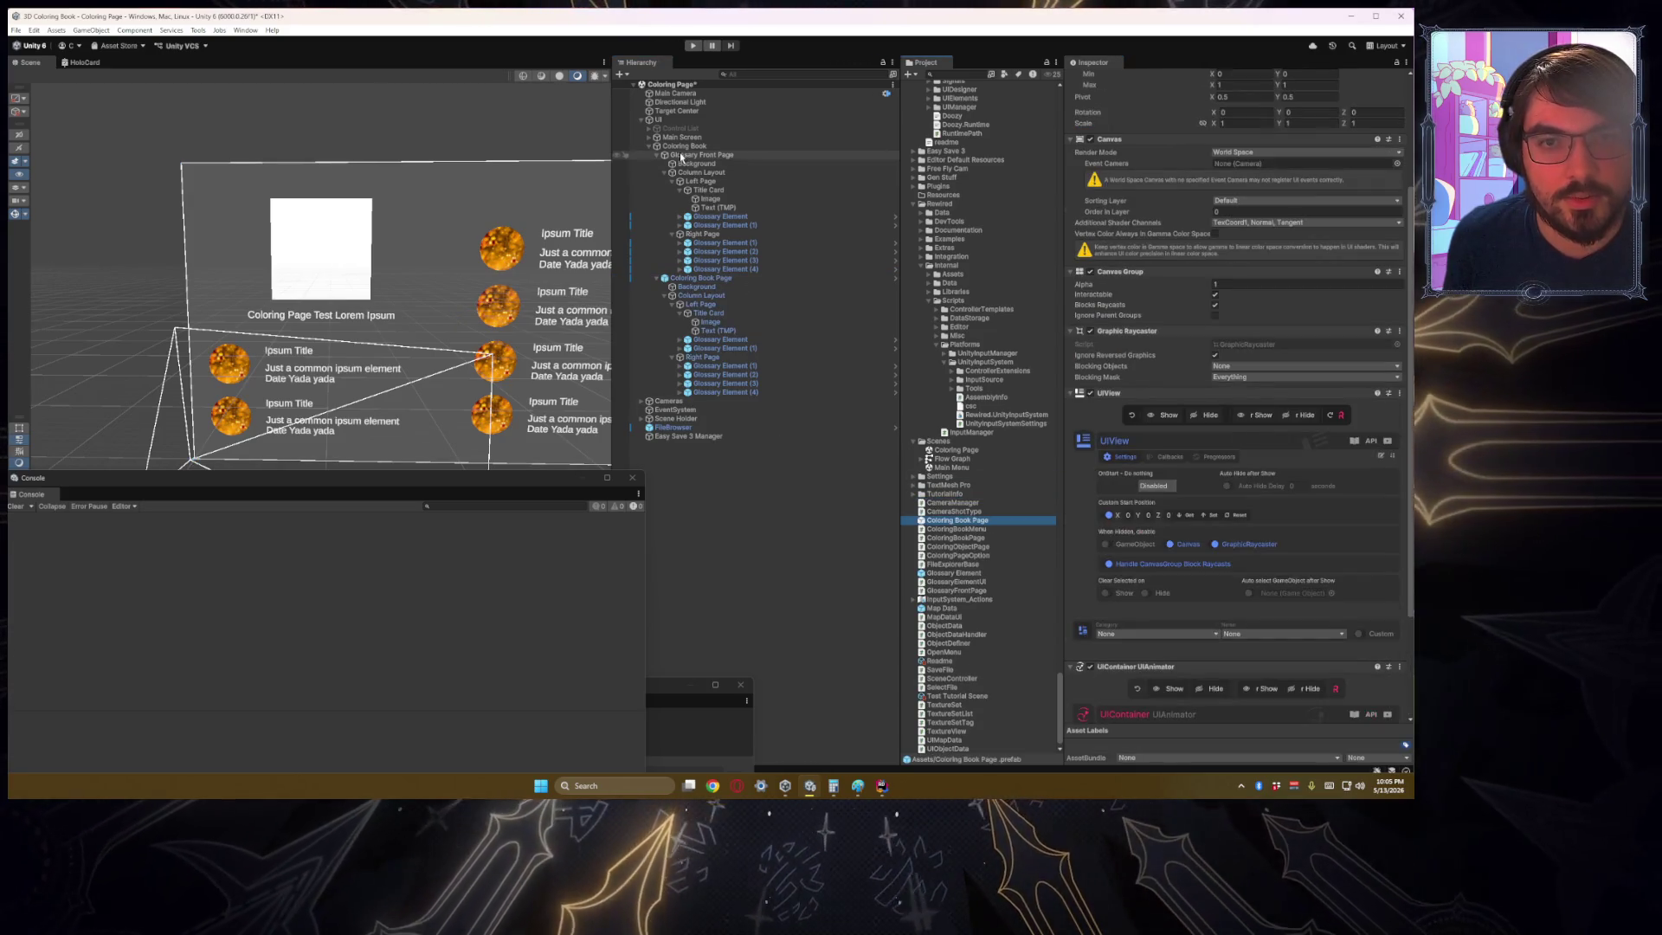
pyautogui.click(685, 147)
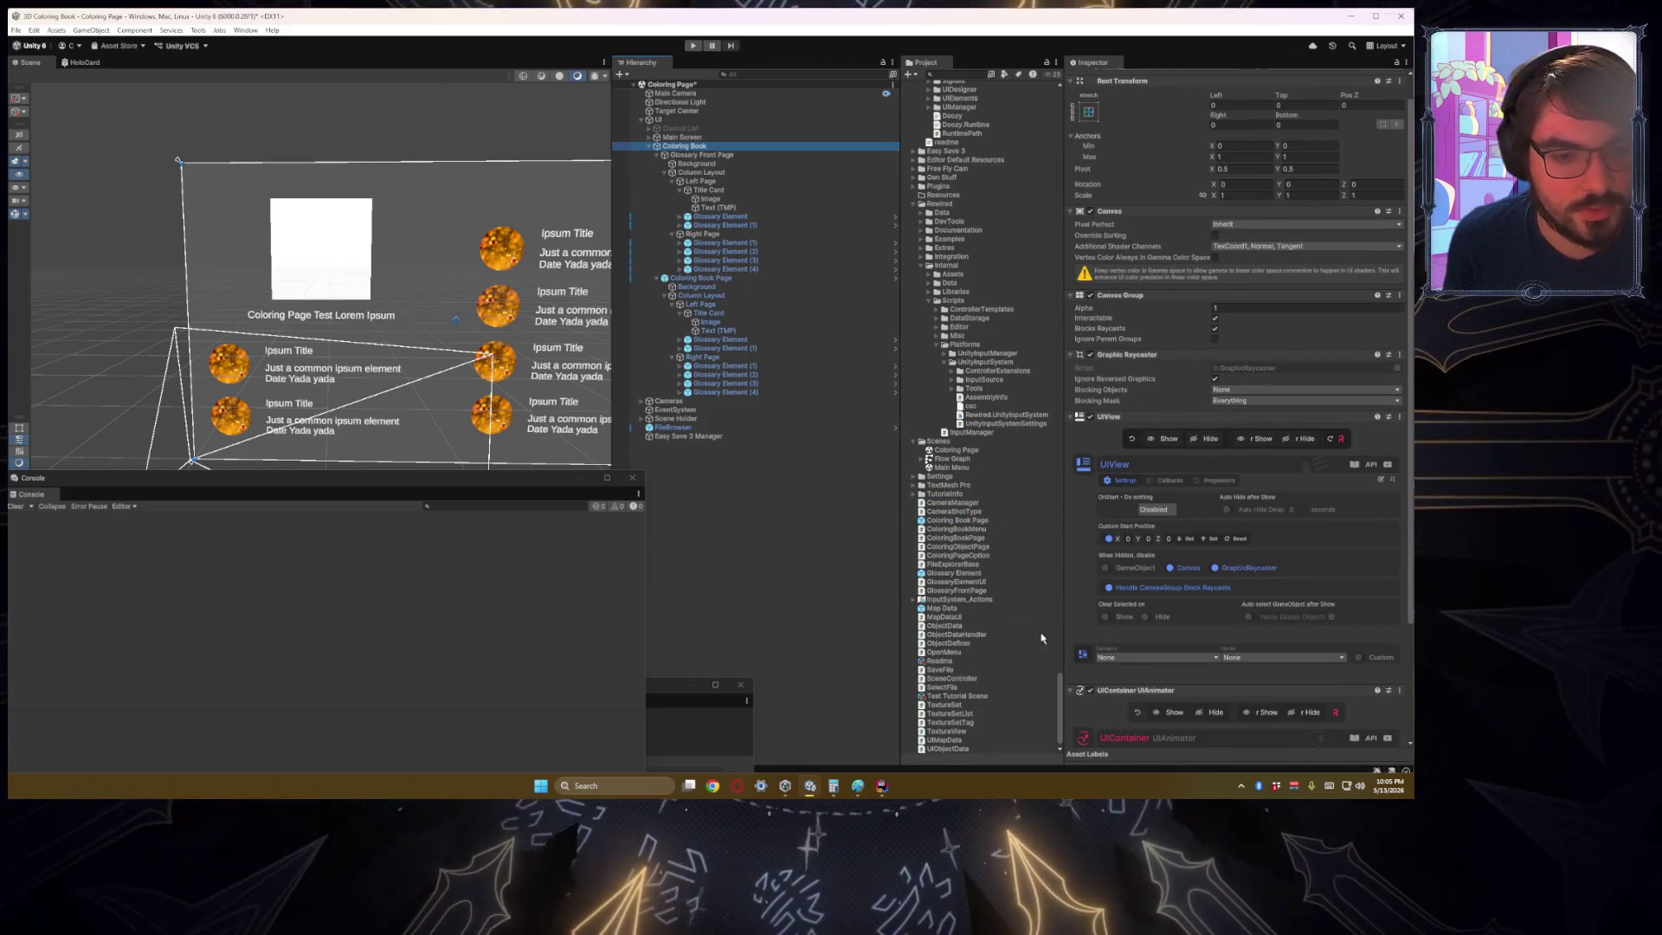
pyautogui.scroll(-3, 1074, 623)
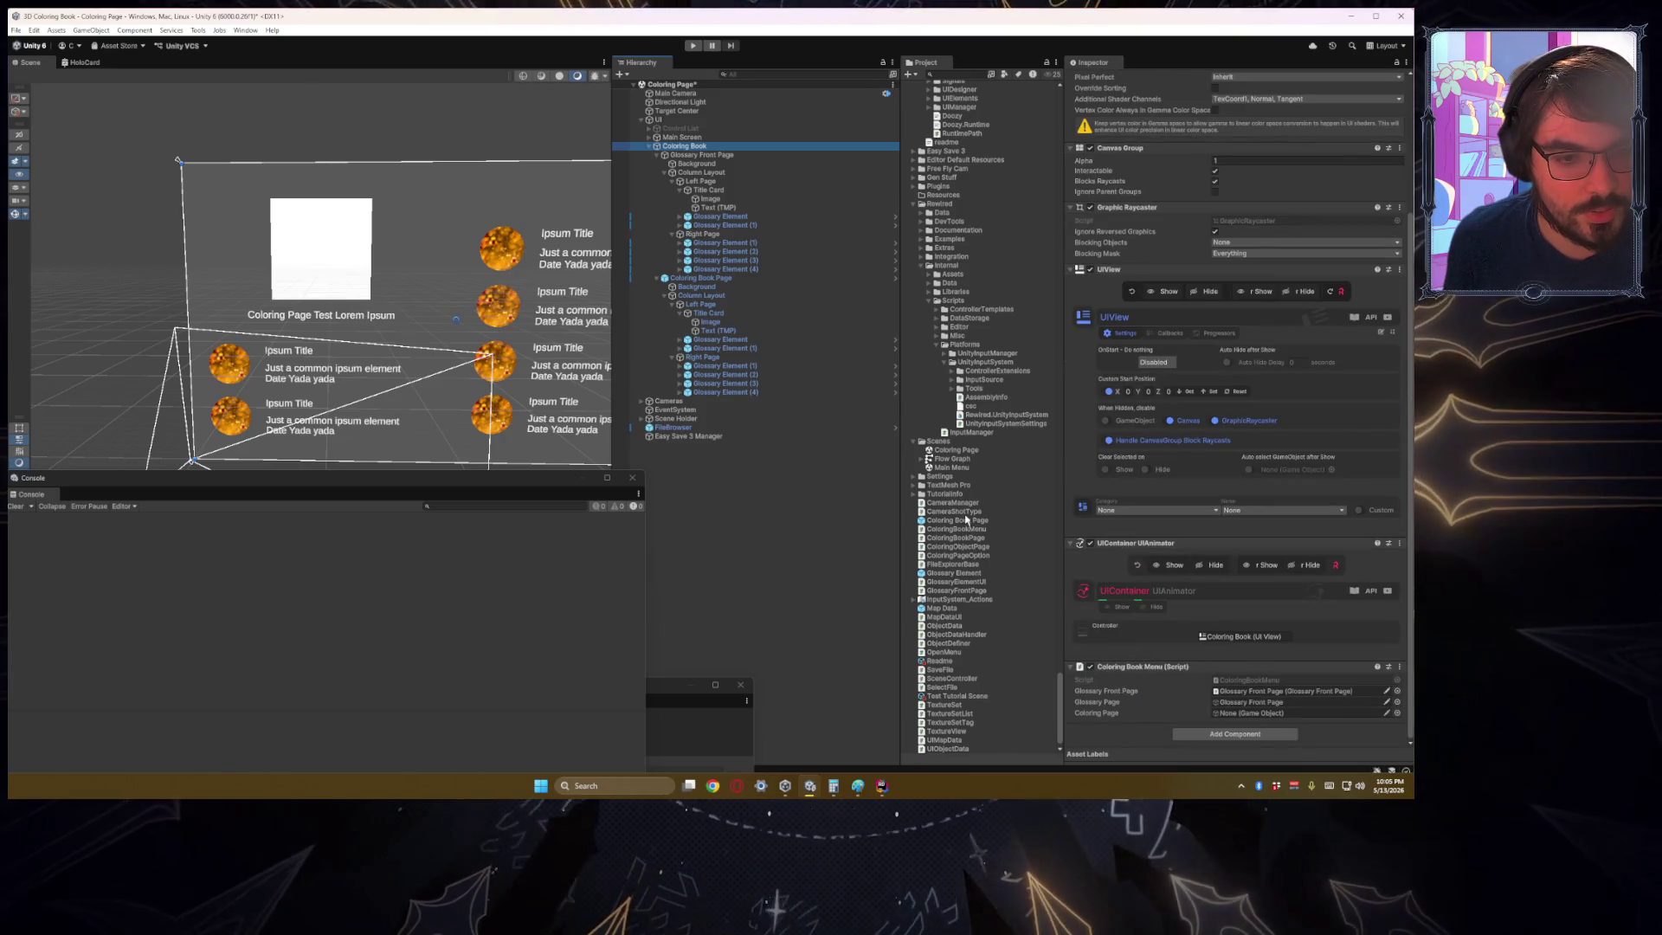
pyautogui.moveTo(967, 521); pyautogui.dragTo(1282, 712)
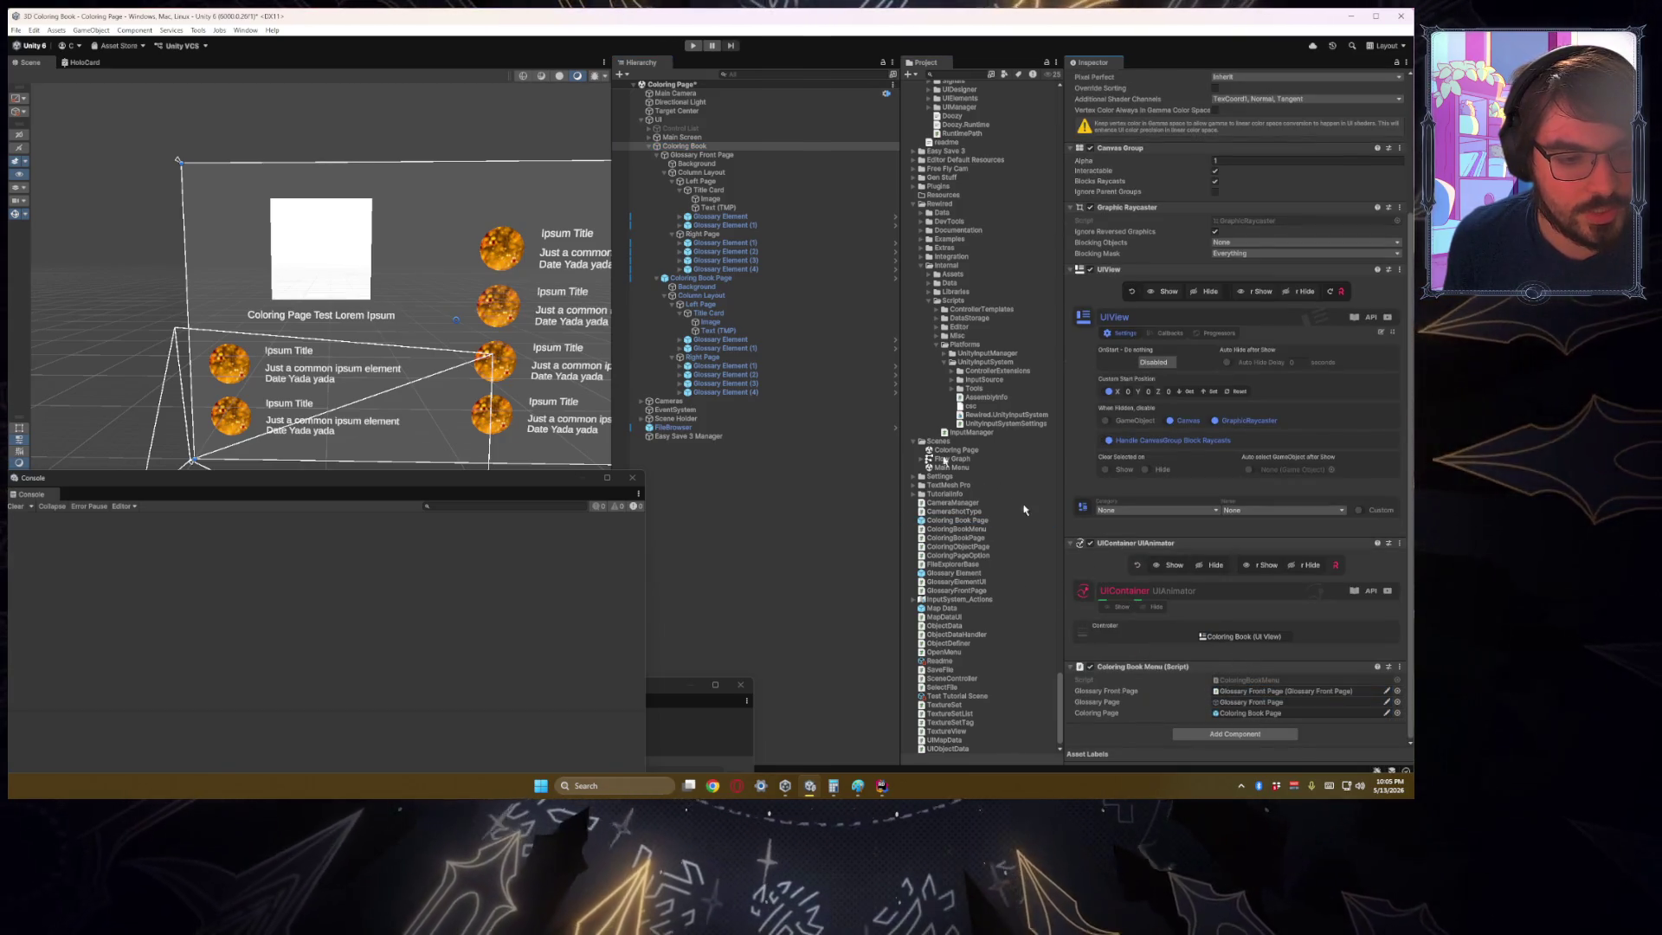
# Step: Delete the Coloring Book Page instance from the scene and start Play mode
pyautogui.click(710, 277)
pyautogui.press('Delete')
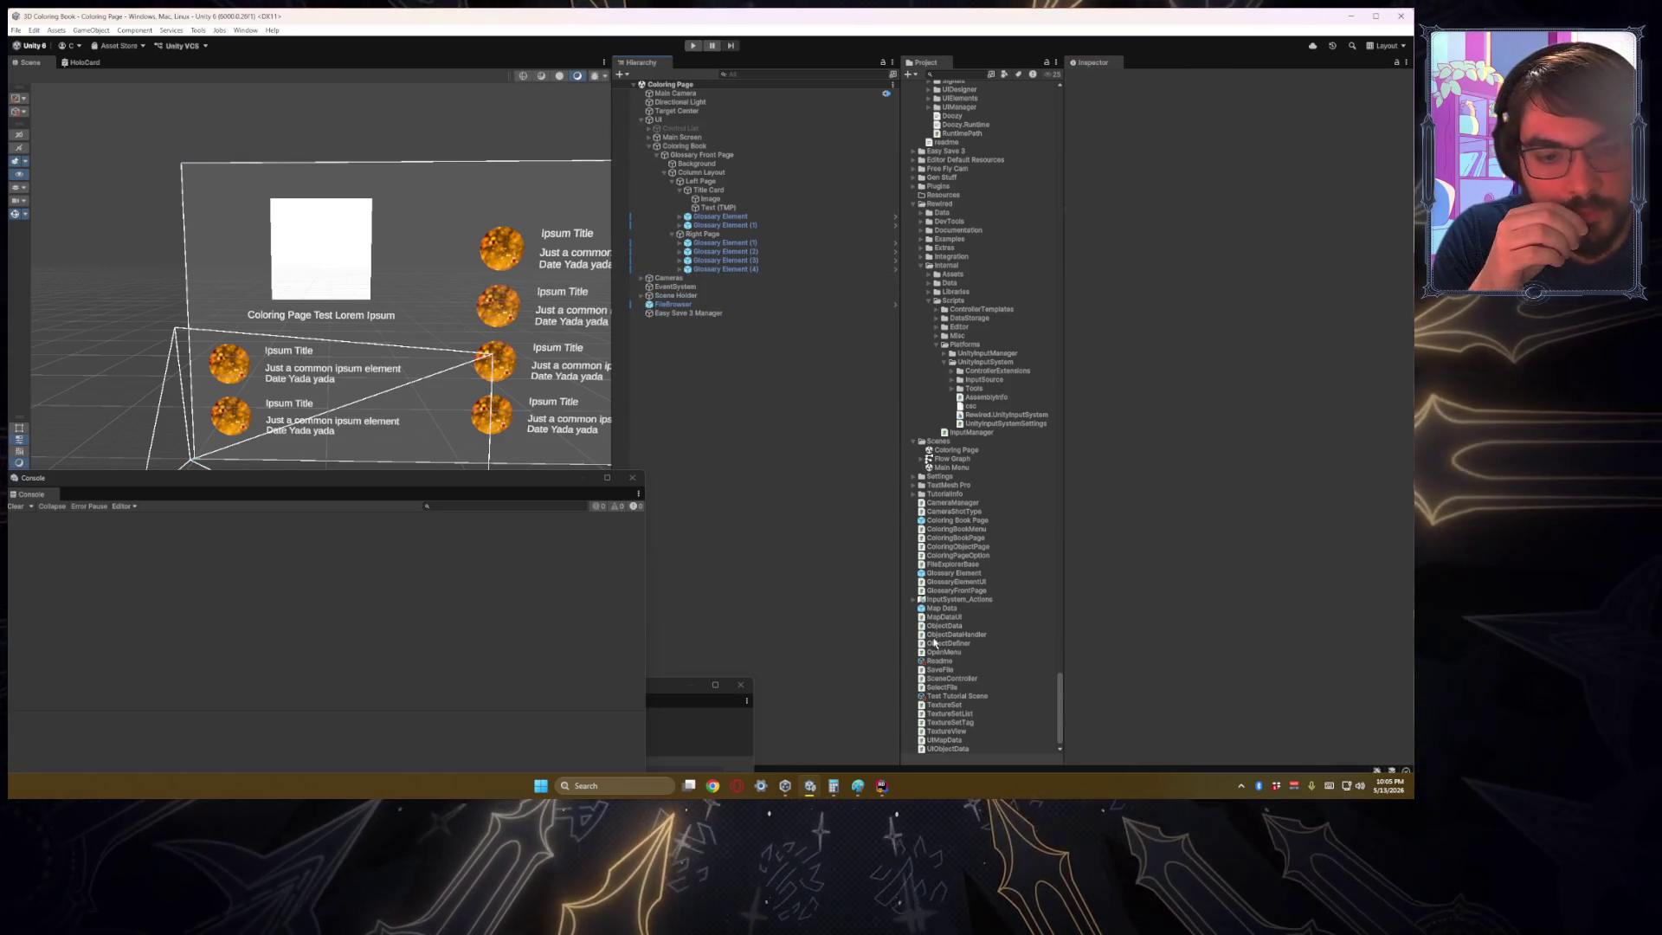
pyautogui.click(955, 522)
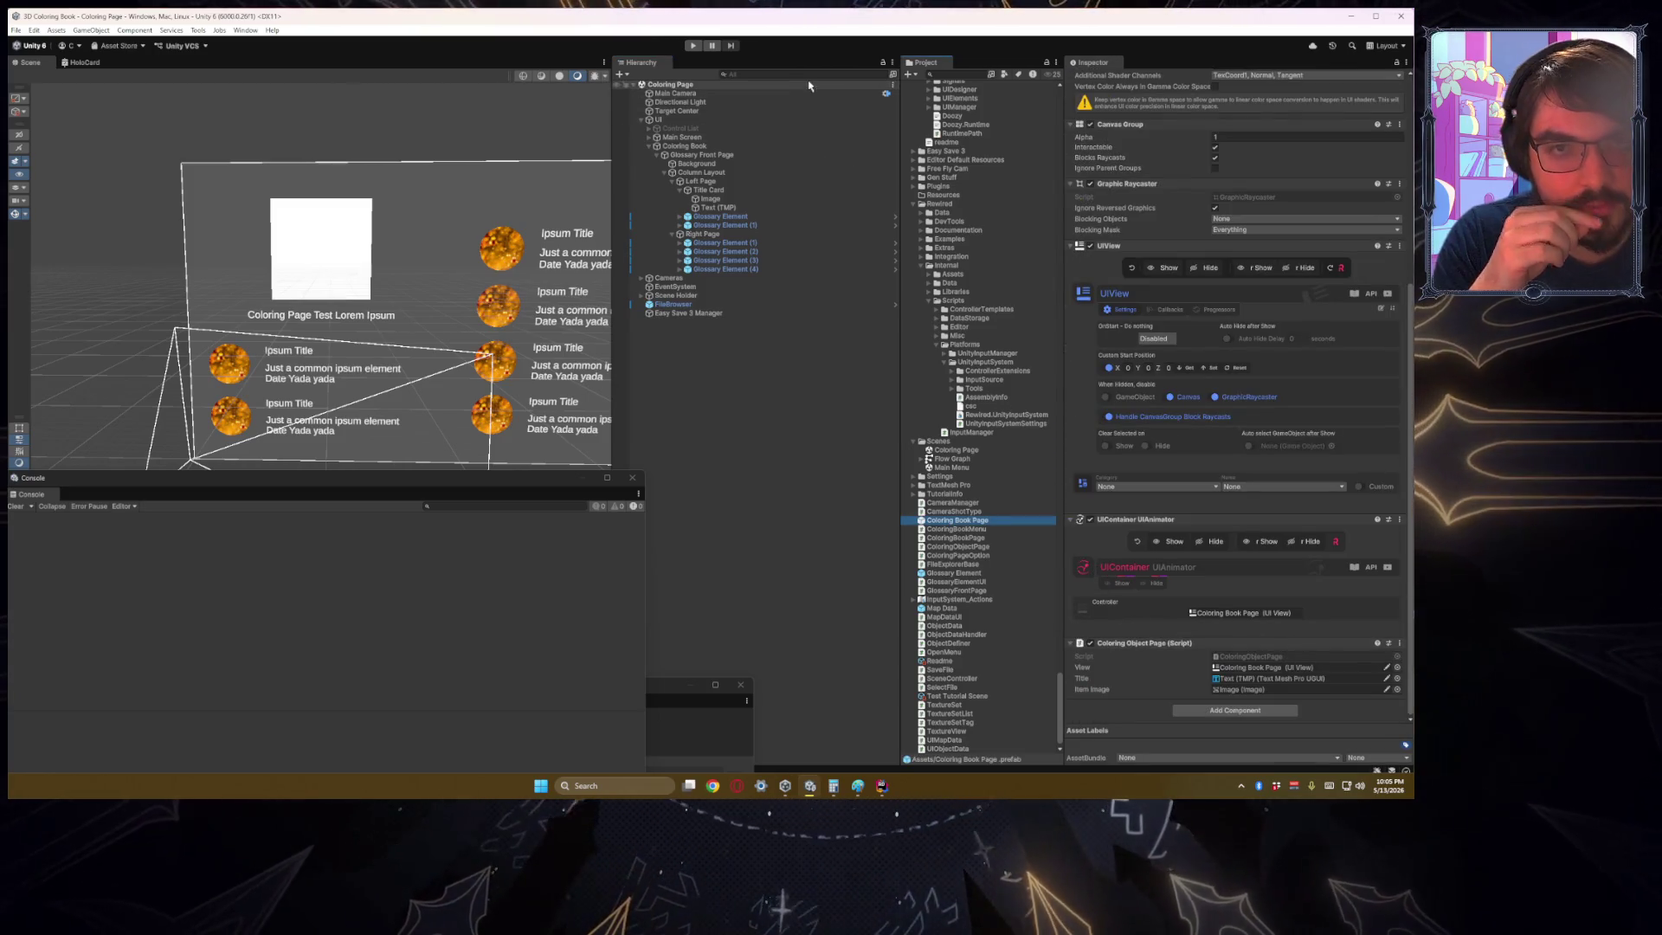
pyautogui.click(693, 45)
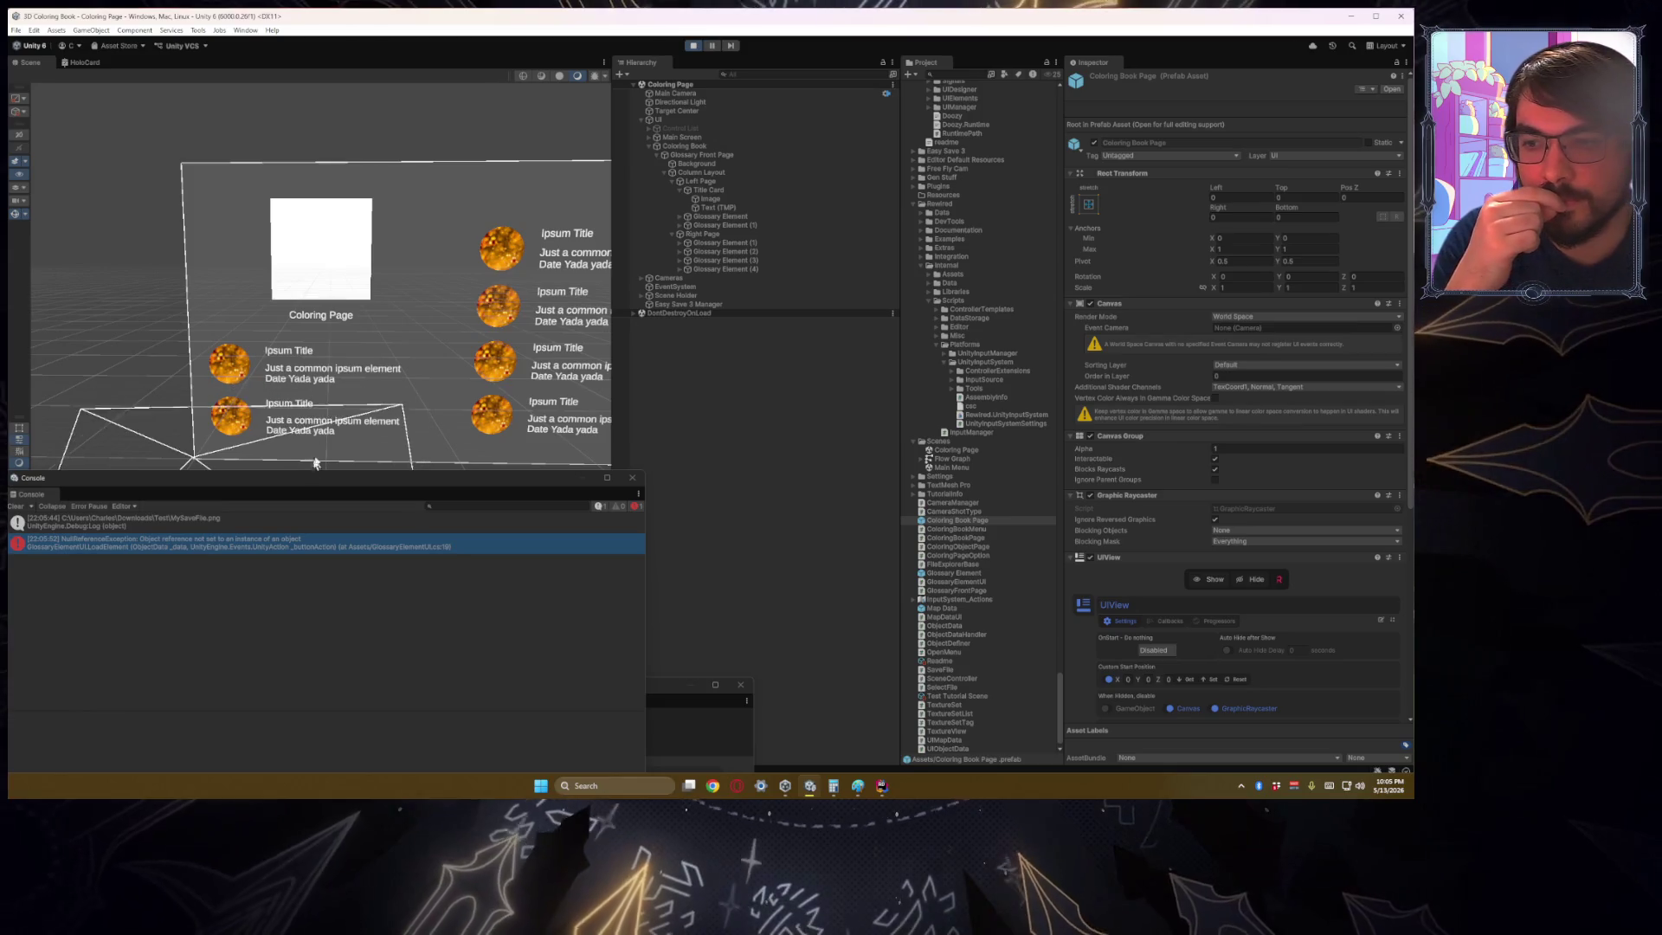
# Step: Open the GlossaryElementUI.LoadElement source line behind the NullReferenceException from the Console
pyautogui.doubleClick(359, 547)
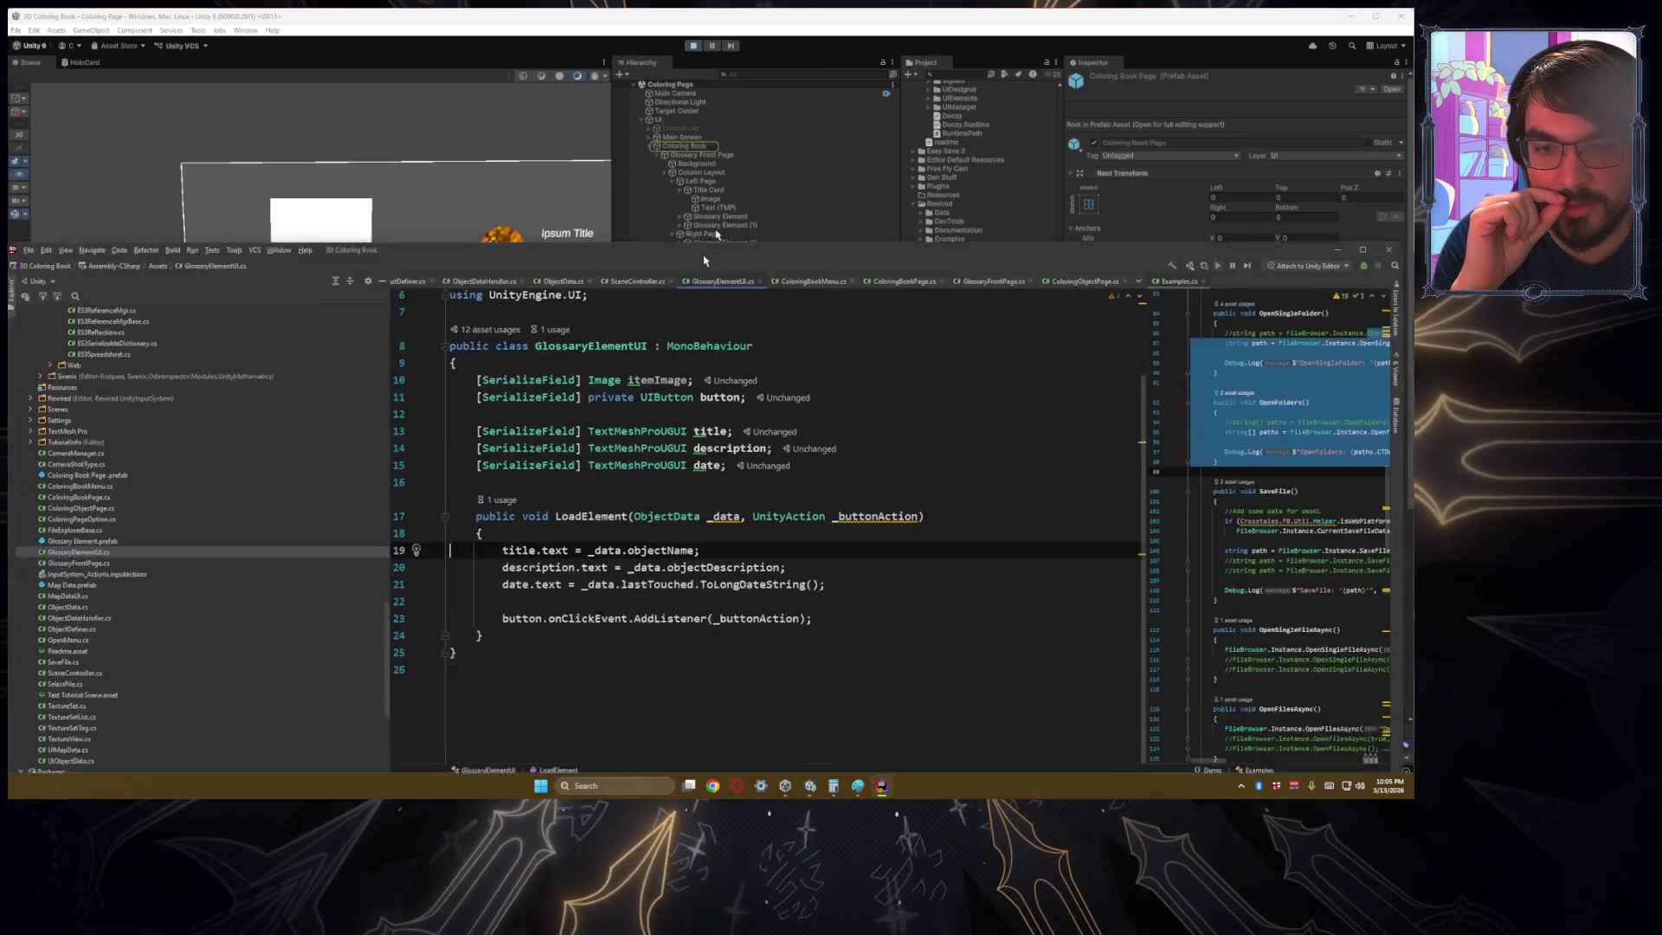
# Step: Inspect the title and description assignments on lines 19–20, then stop Play mode in Unity
pyautogui.click(559, 596)
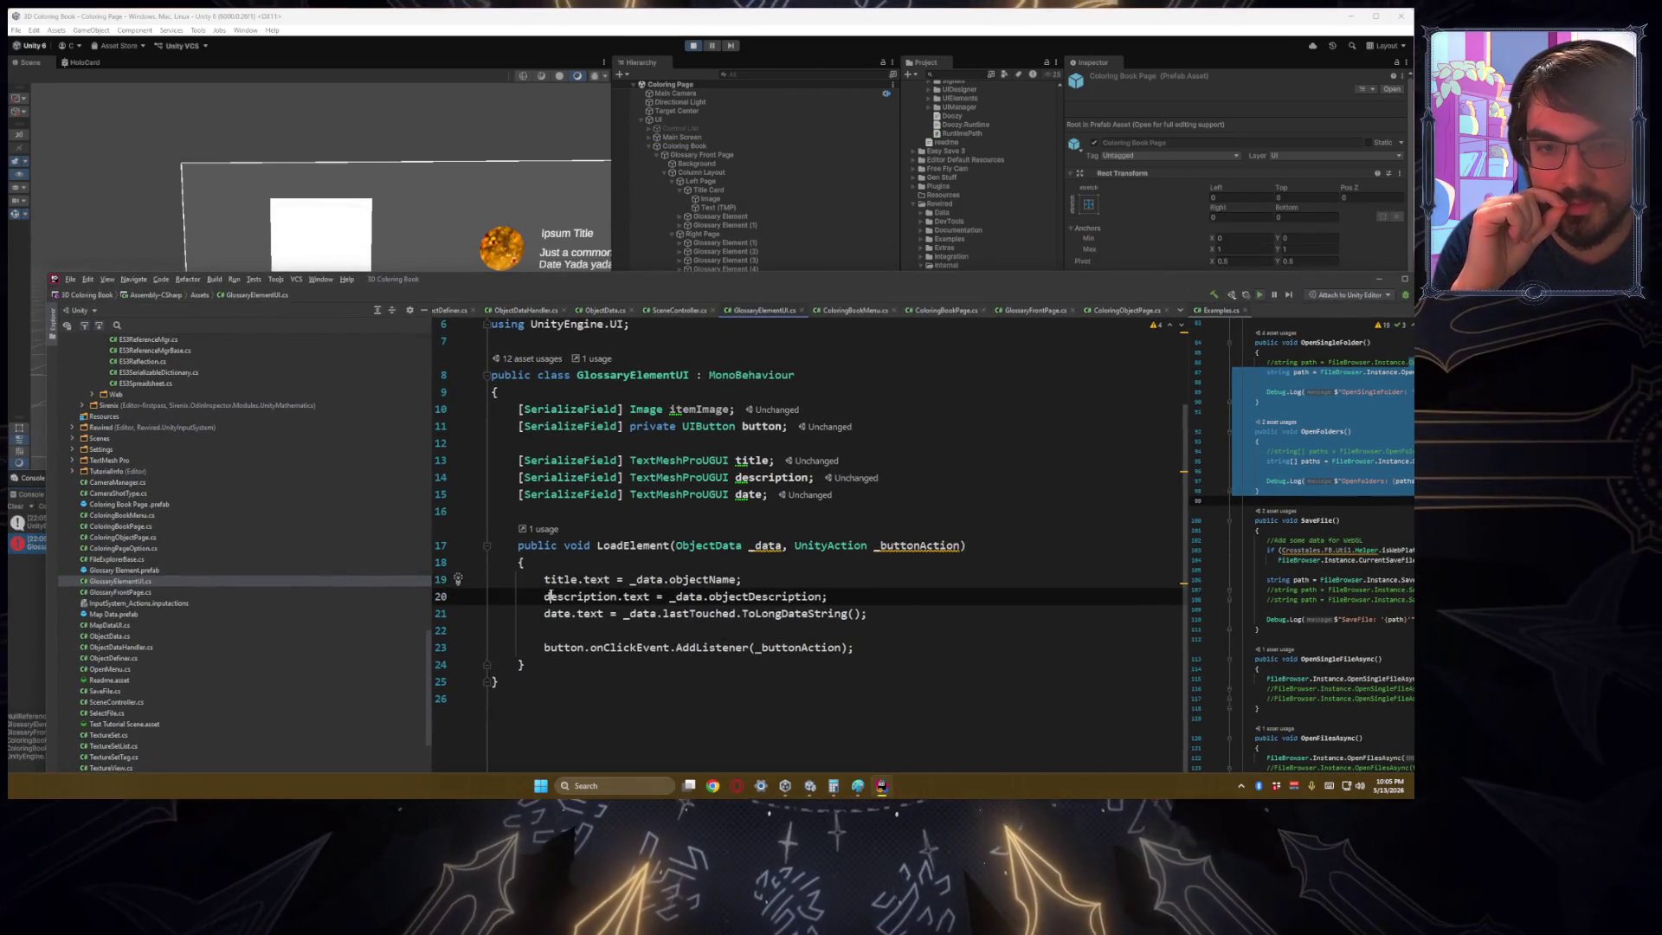
pyautogui.press('Up')
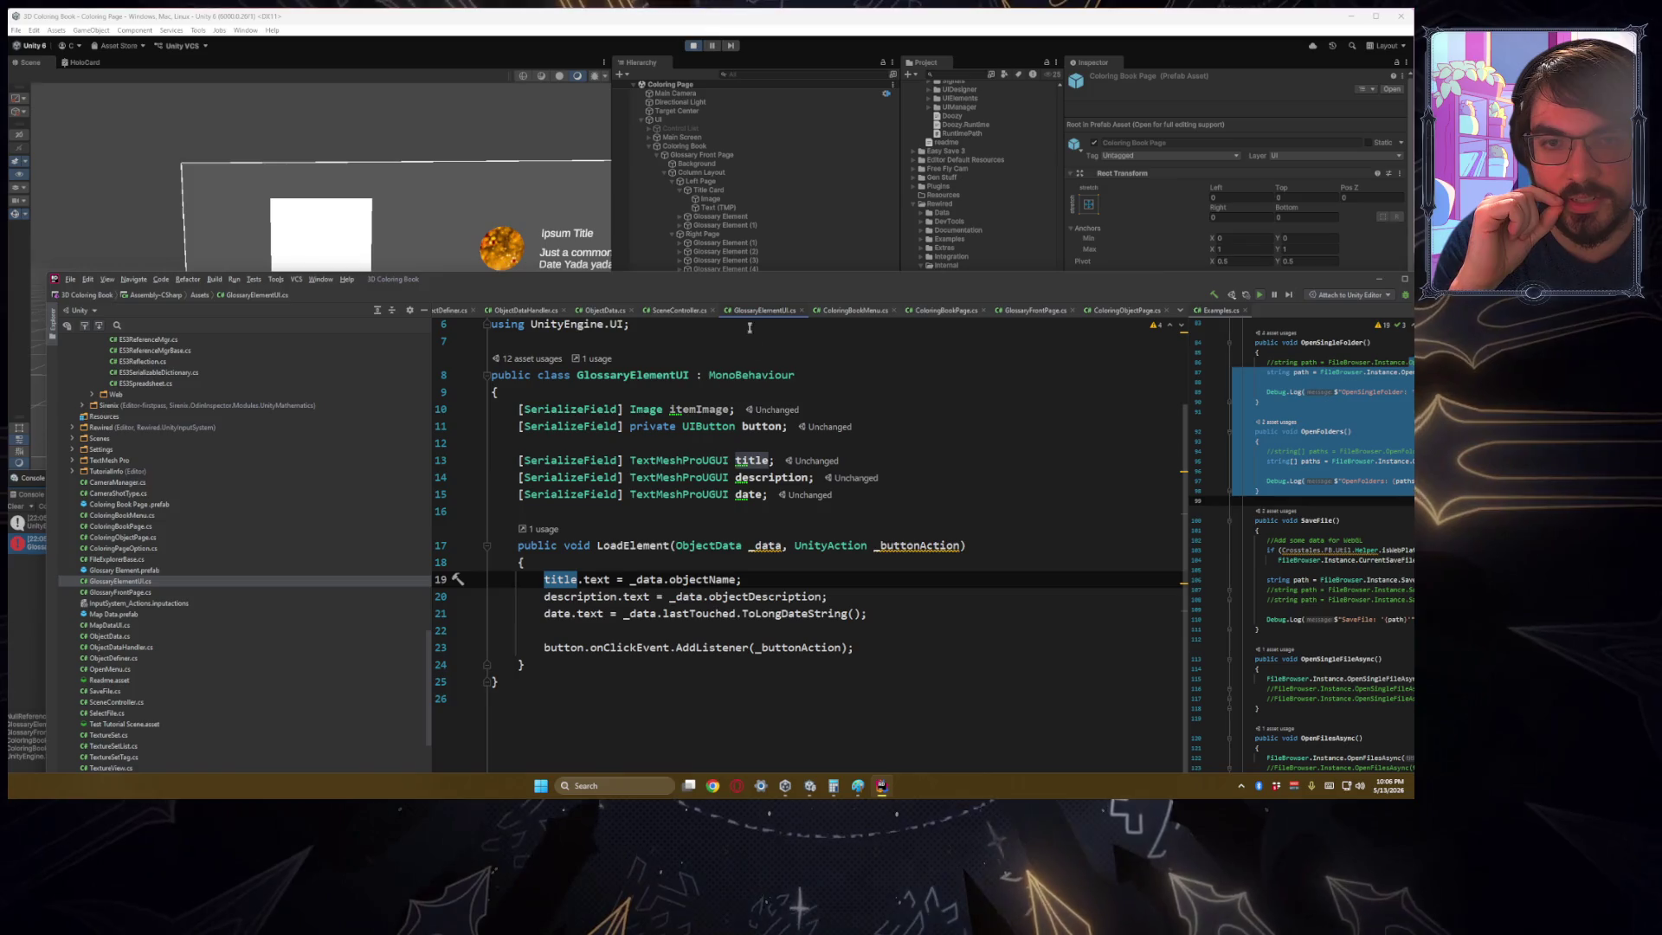
pyautogui.click(720, 216)
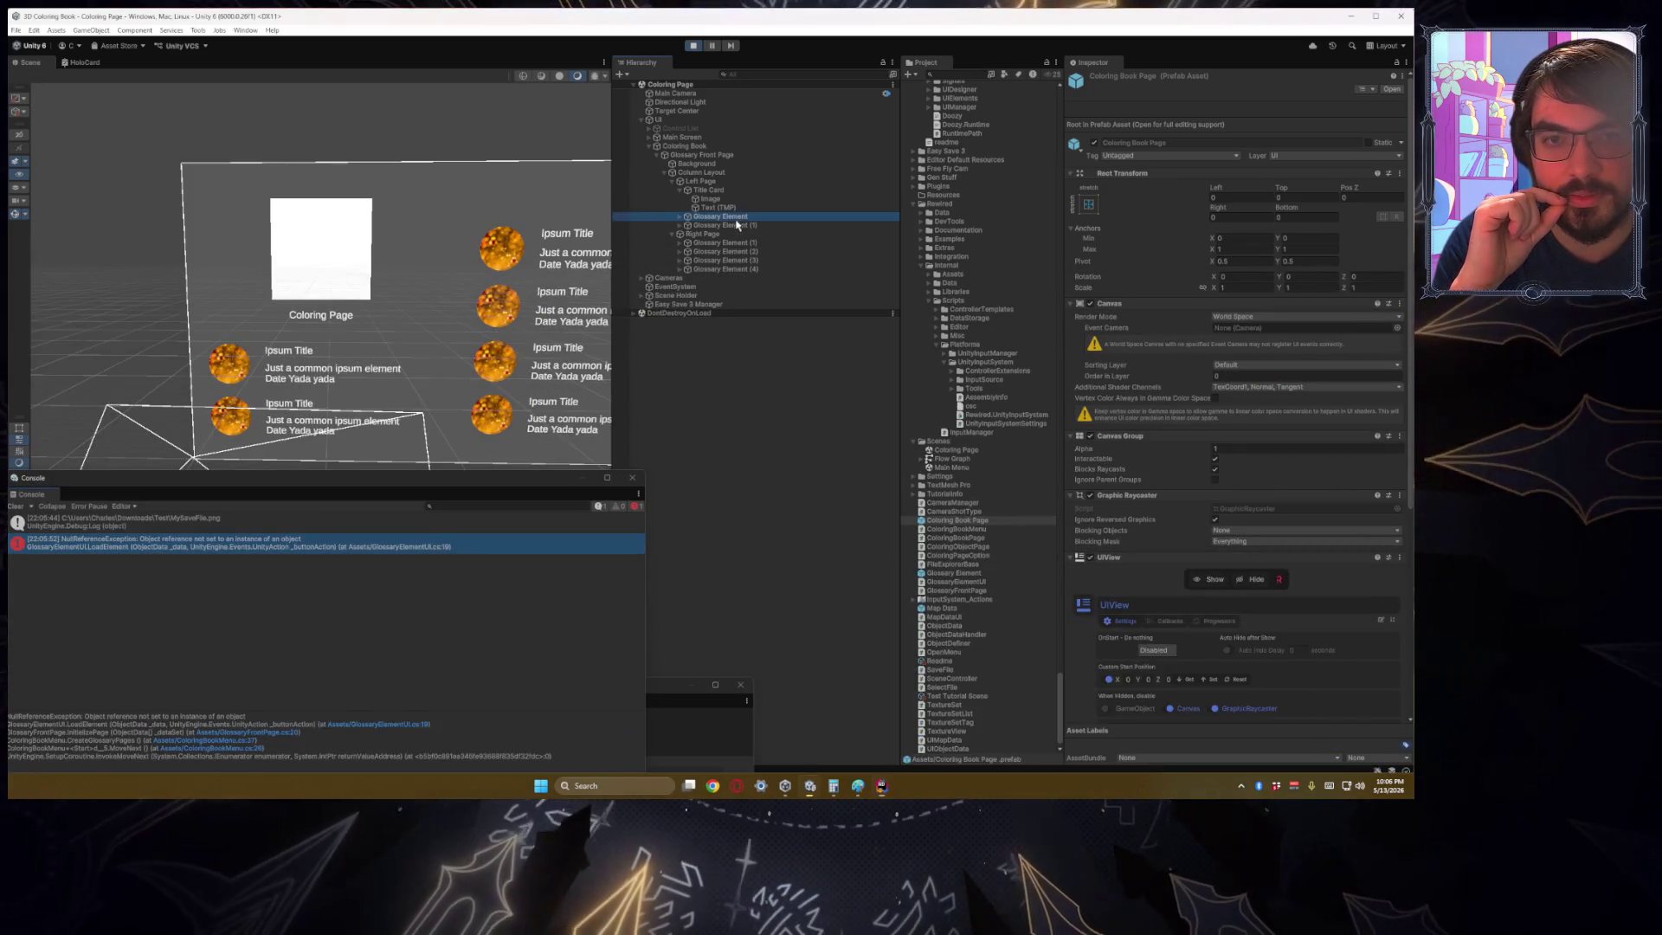
pyautogui.click(691, 47)
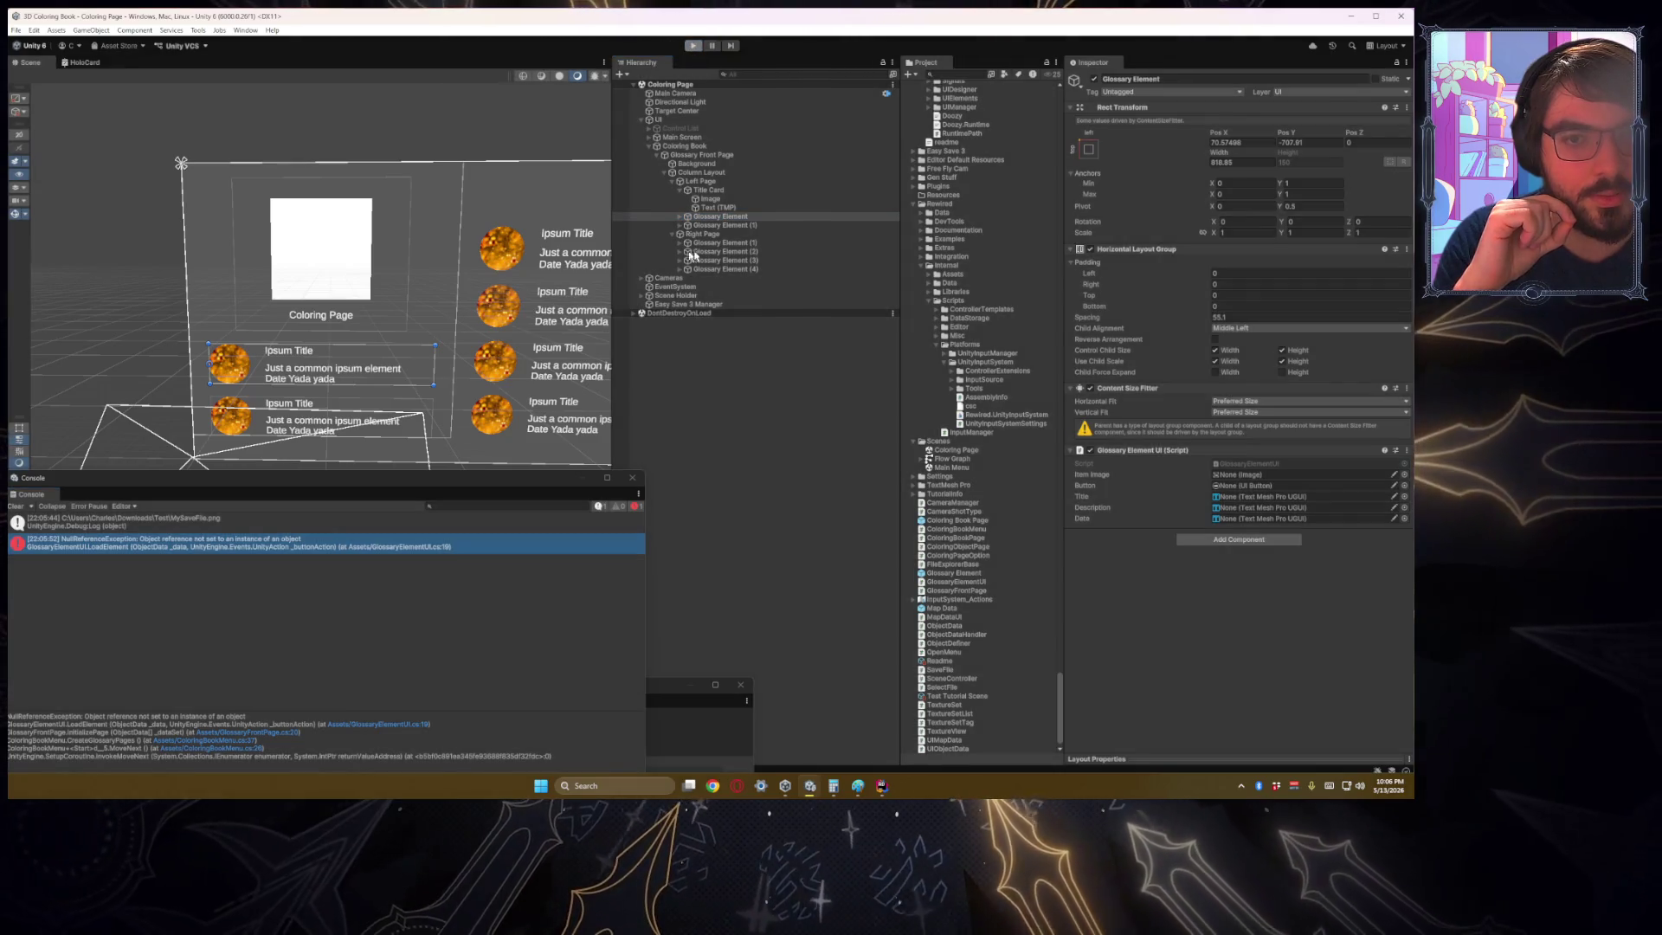
# Step: Assign Image Item to the Glossary Element's Item Image field
pyautogui.click(679, 219)
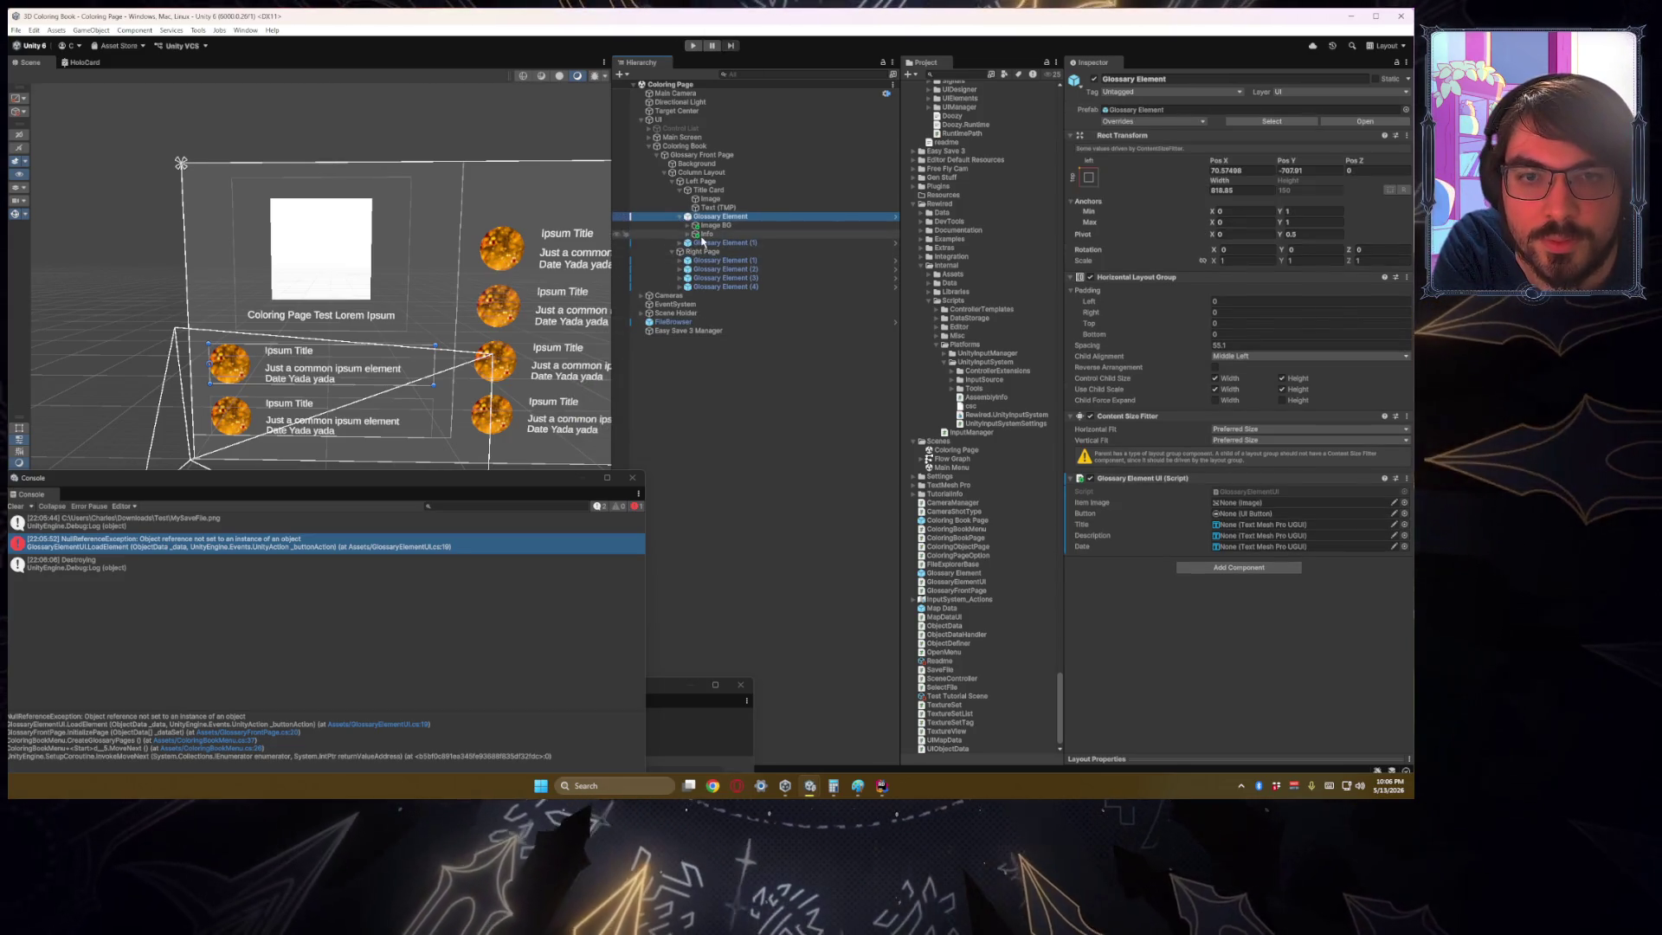
pyautogui.click(703, 234)
pyautogui.press('f')
pyautogui.click(703, 242)
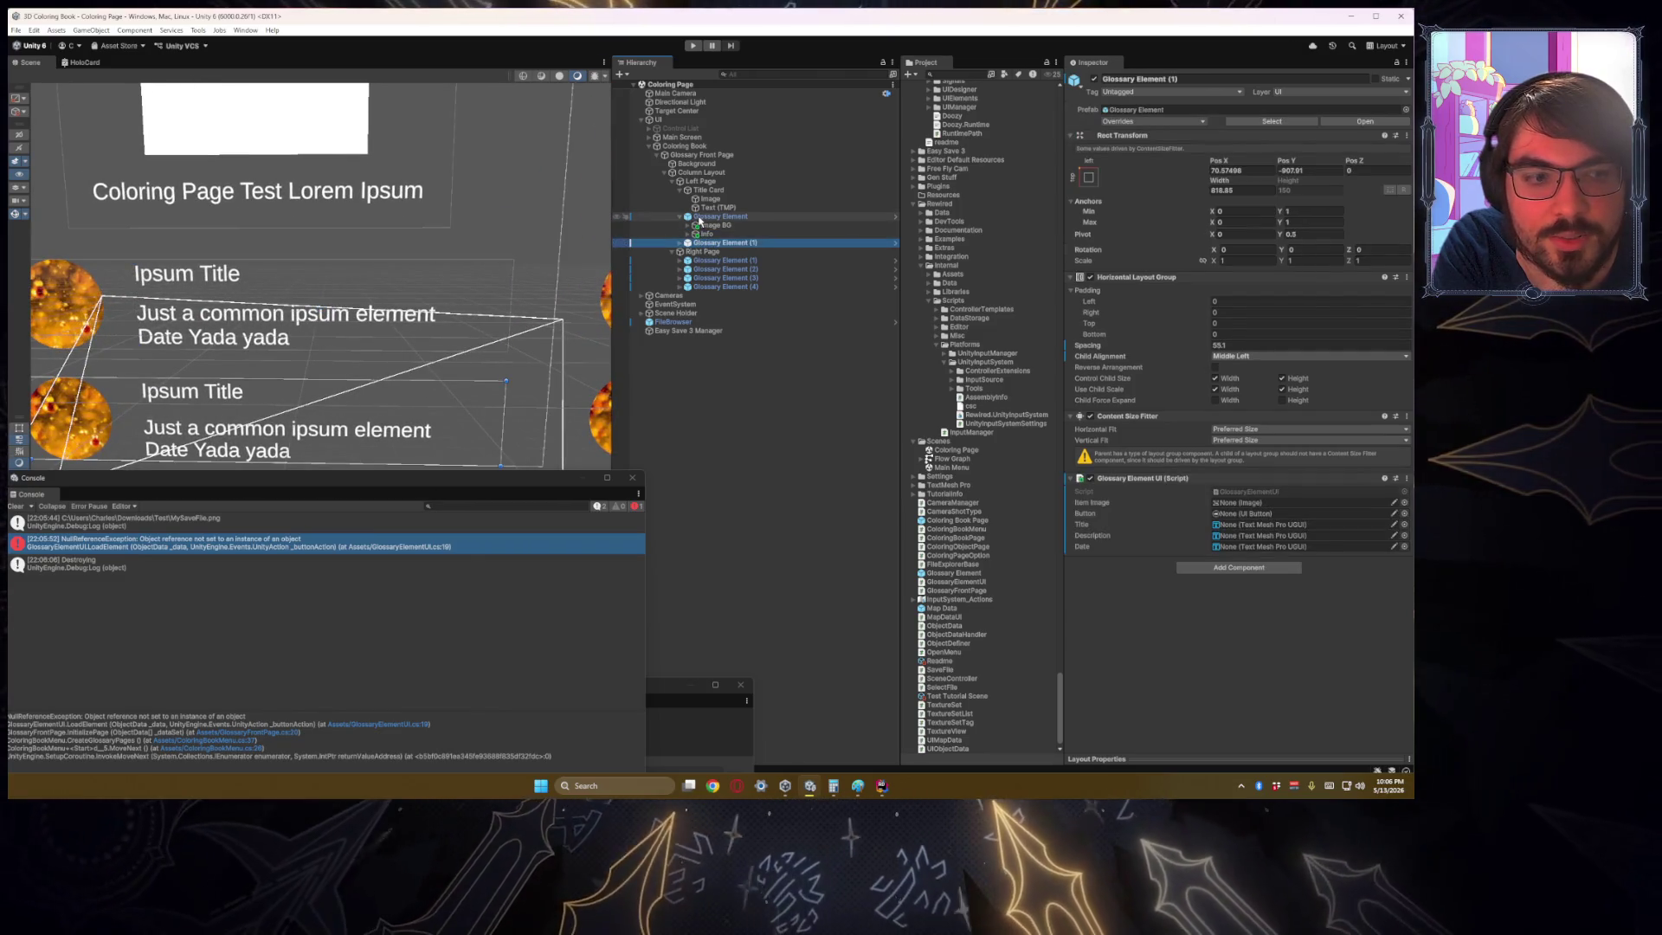
pyautogui.click(707, 217)
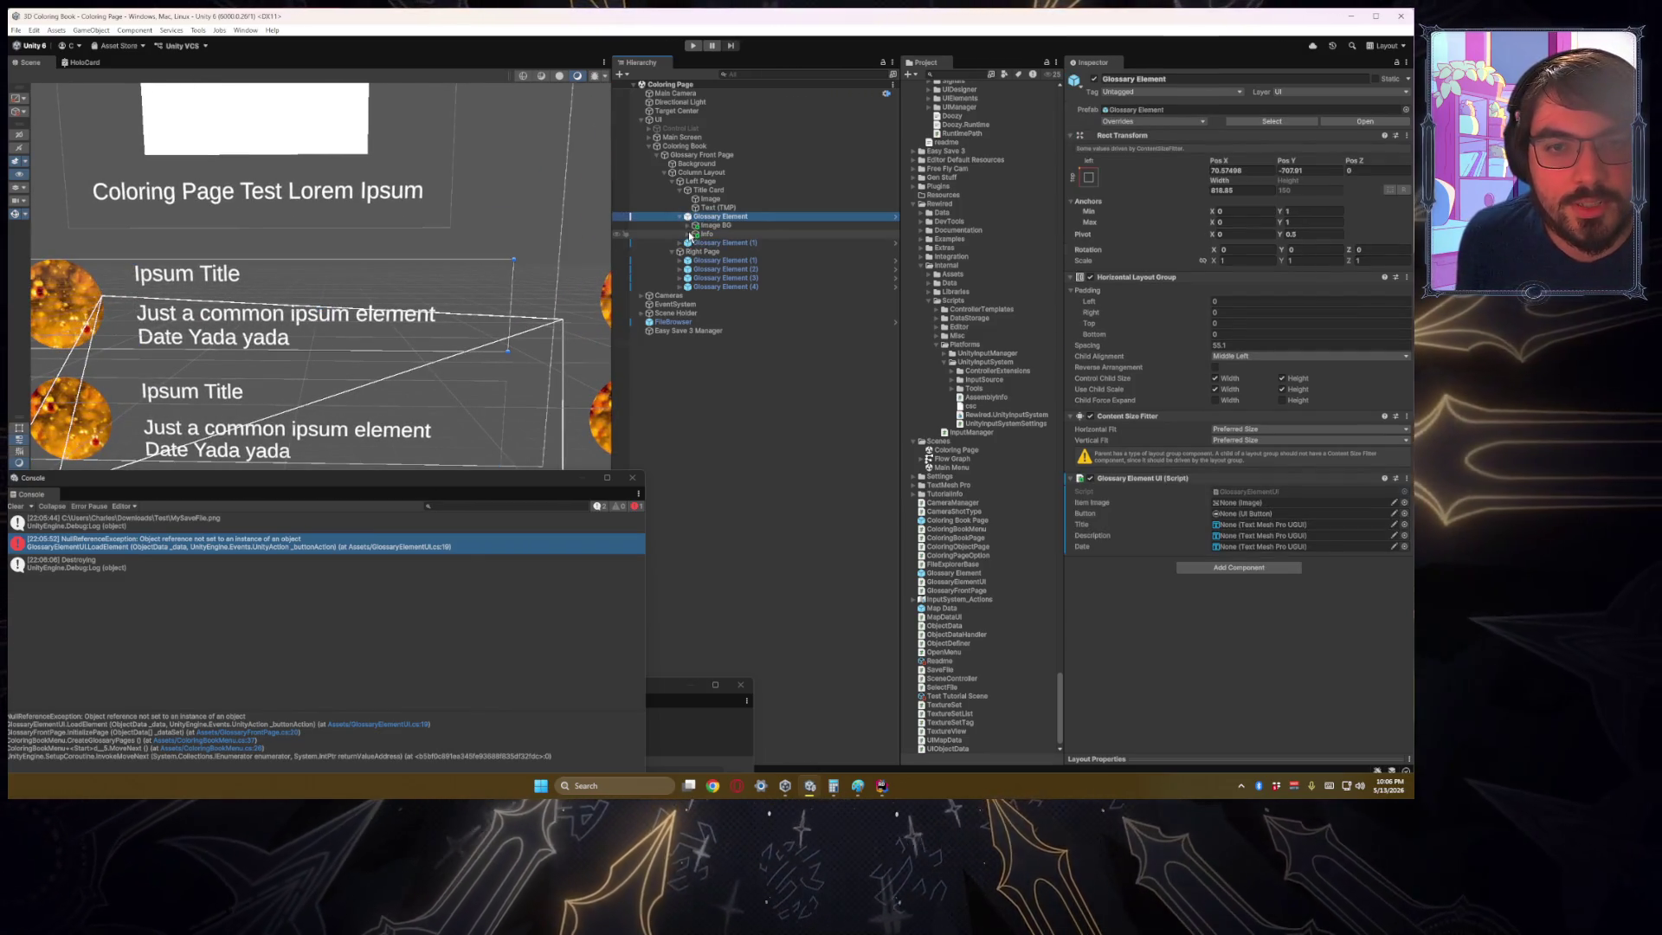
pyautogui.click(688, 234)
pyautogui.click(688, 225)
pyautogui.moveTo(708, 236)
pyautogui.mouseDown()
pyautogui.moveTo(1190, 512)
pyautogui.moveTo(1225, 503)
pyautogui.mouseUp()
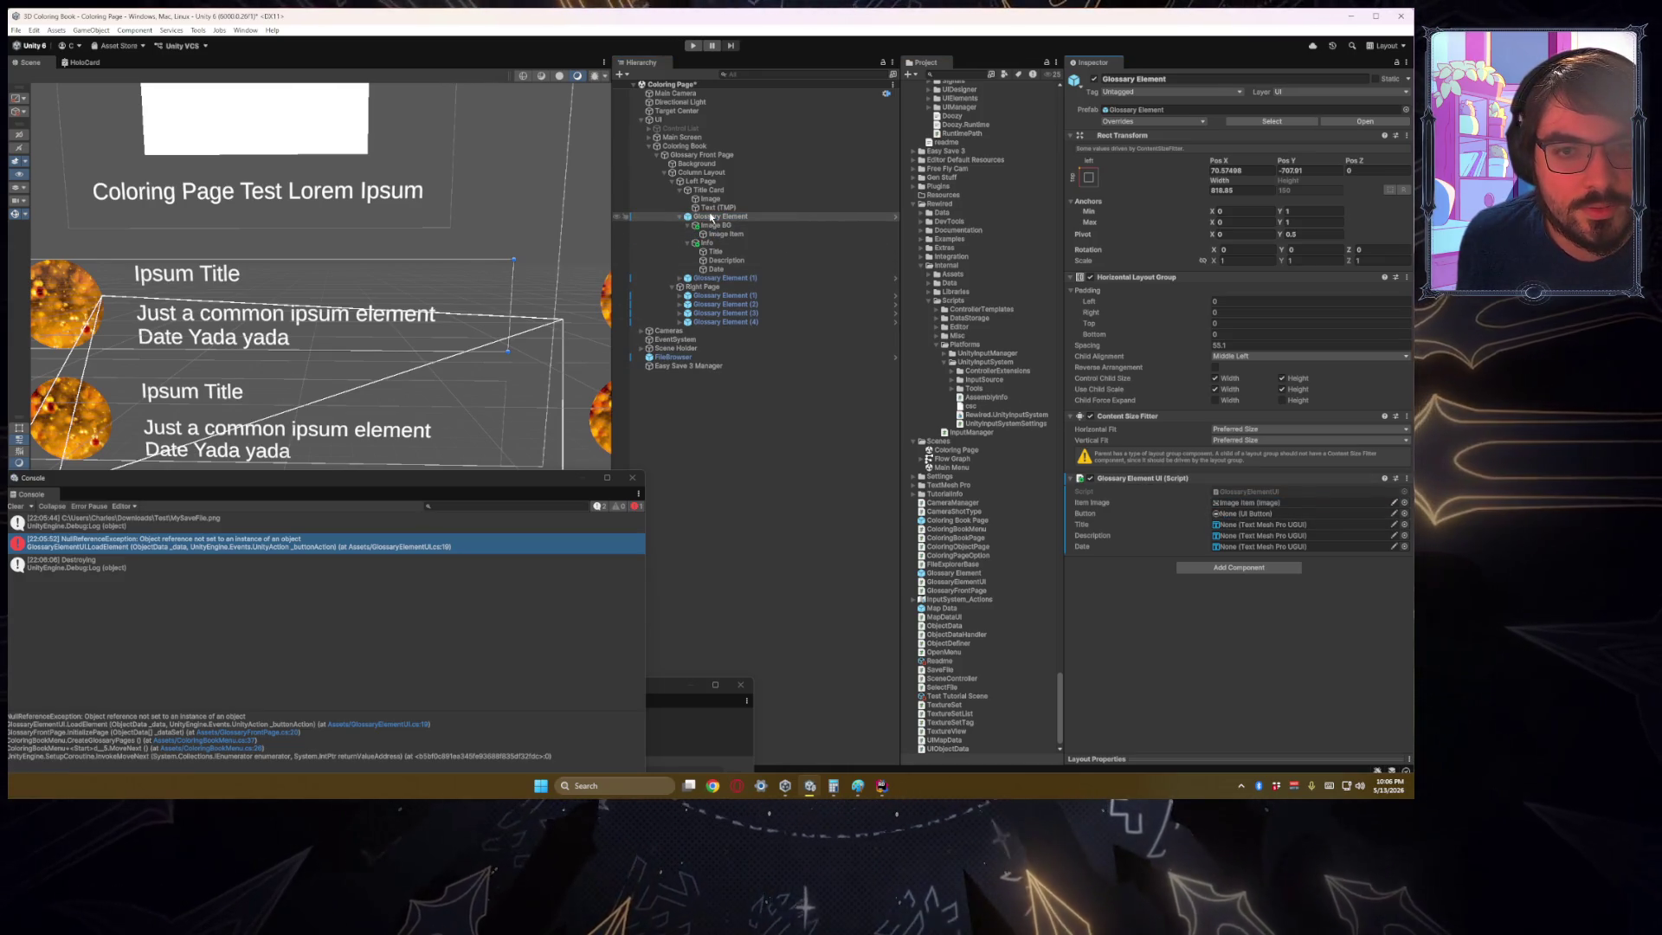
# Step: Paste the heart Flex Icon Button into Glossary Element with Ctrl+Shift+V
pyautogui.click(718, 226)
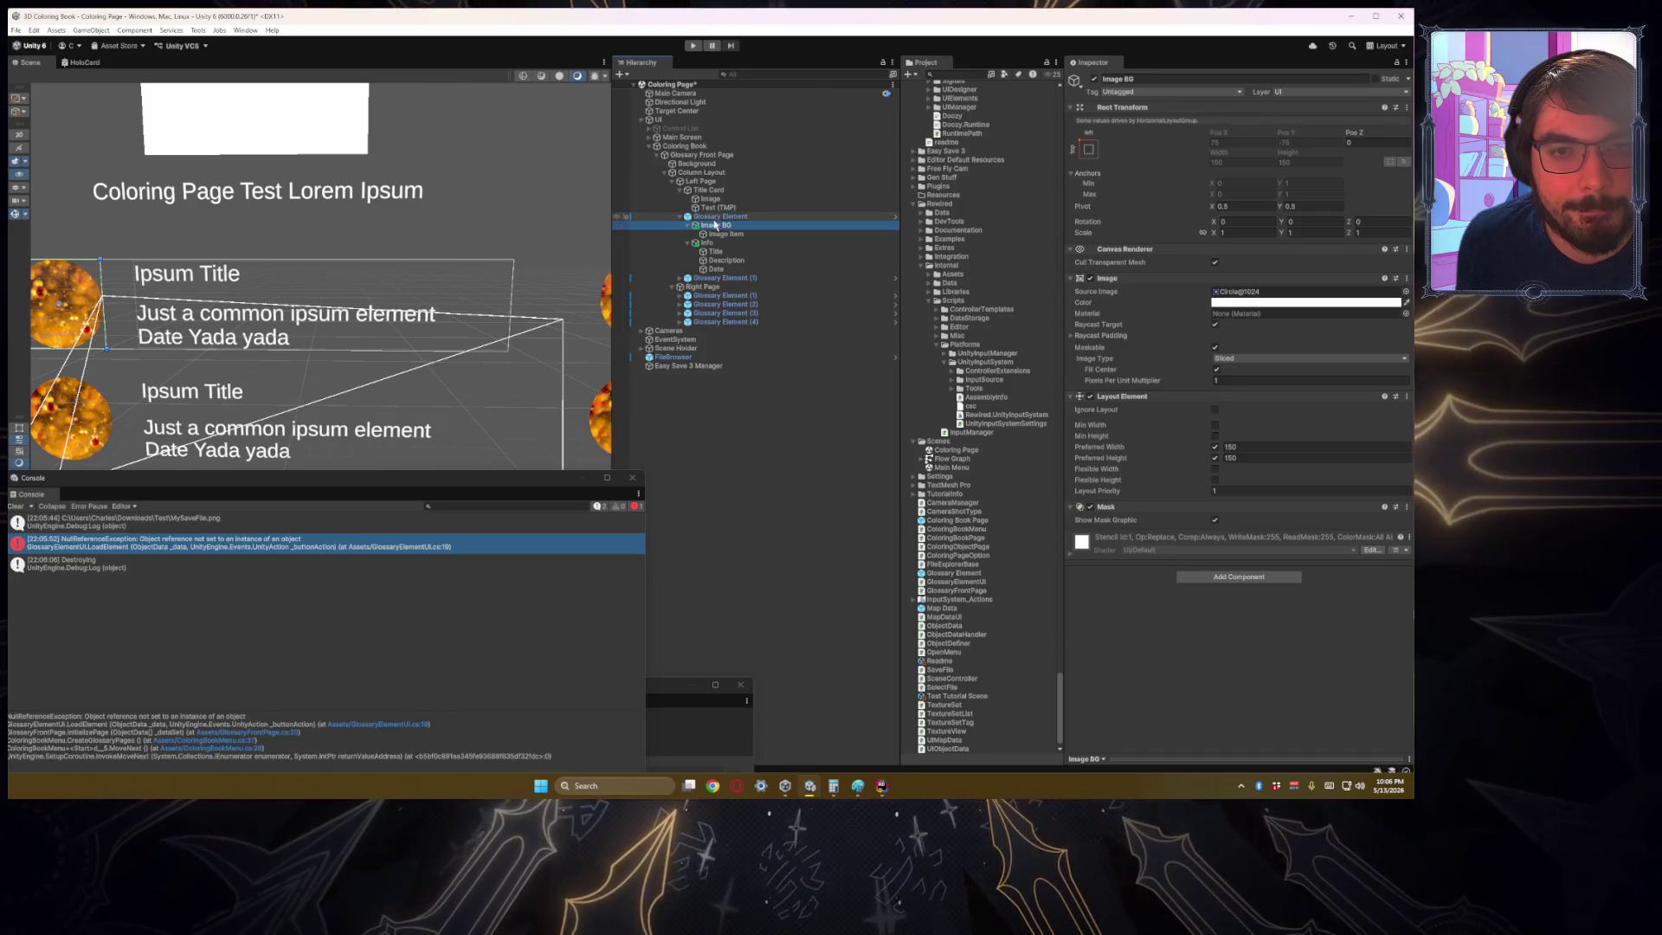
pyautogui.click(708, 216)
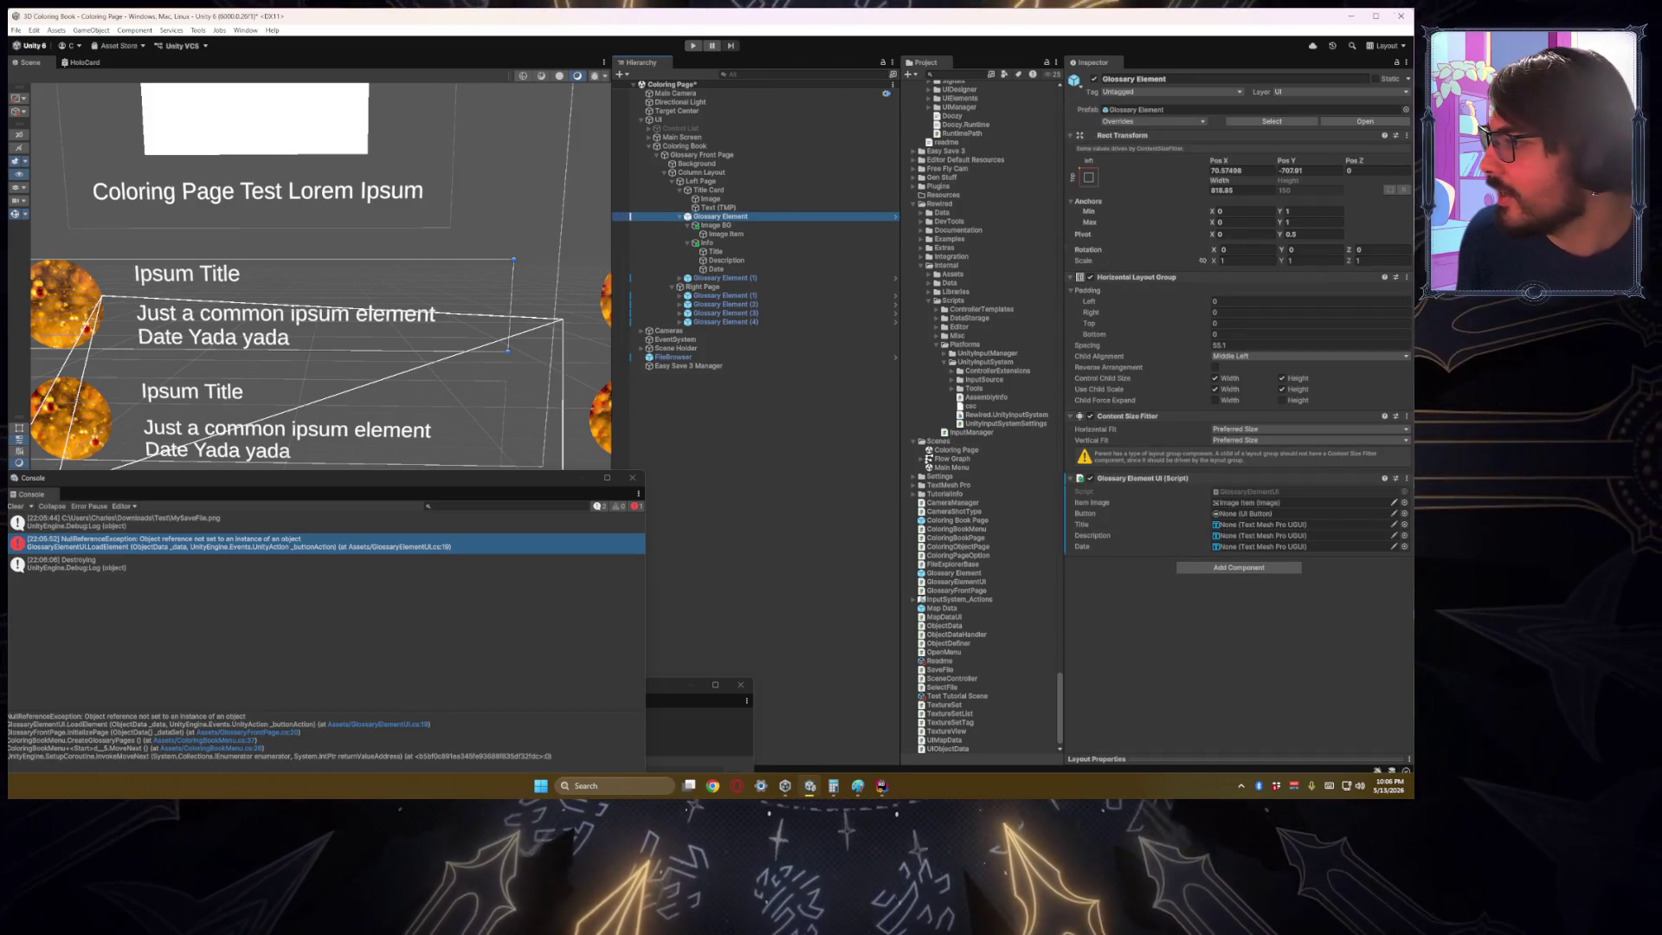
pyautogui.hotkey('ctrl', 'shift', 'v')
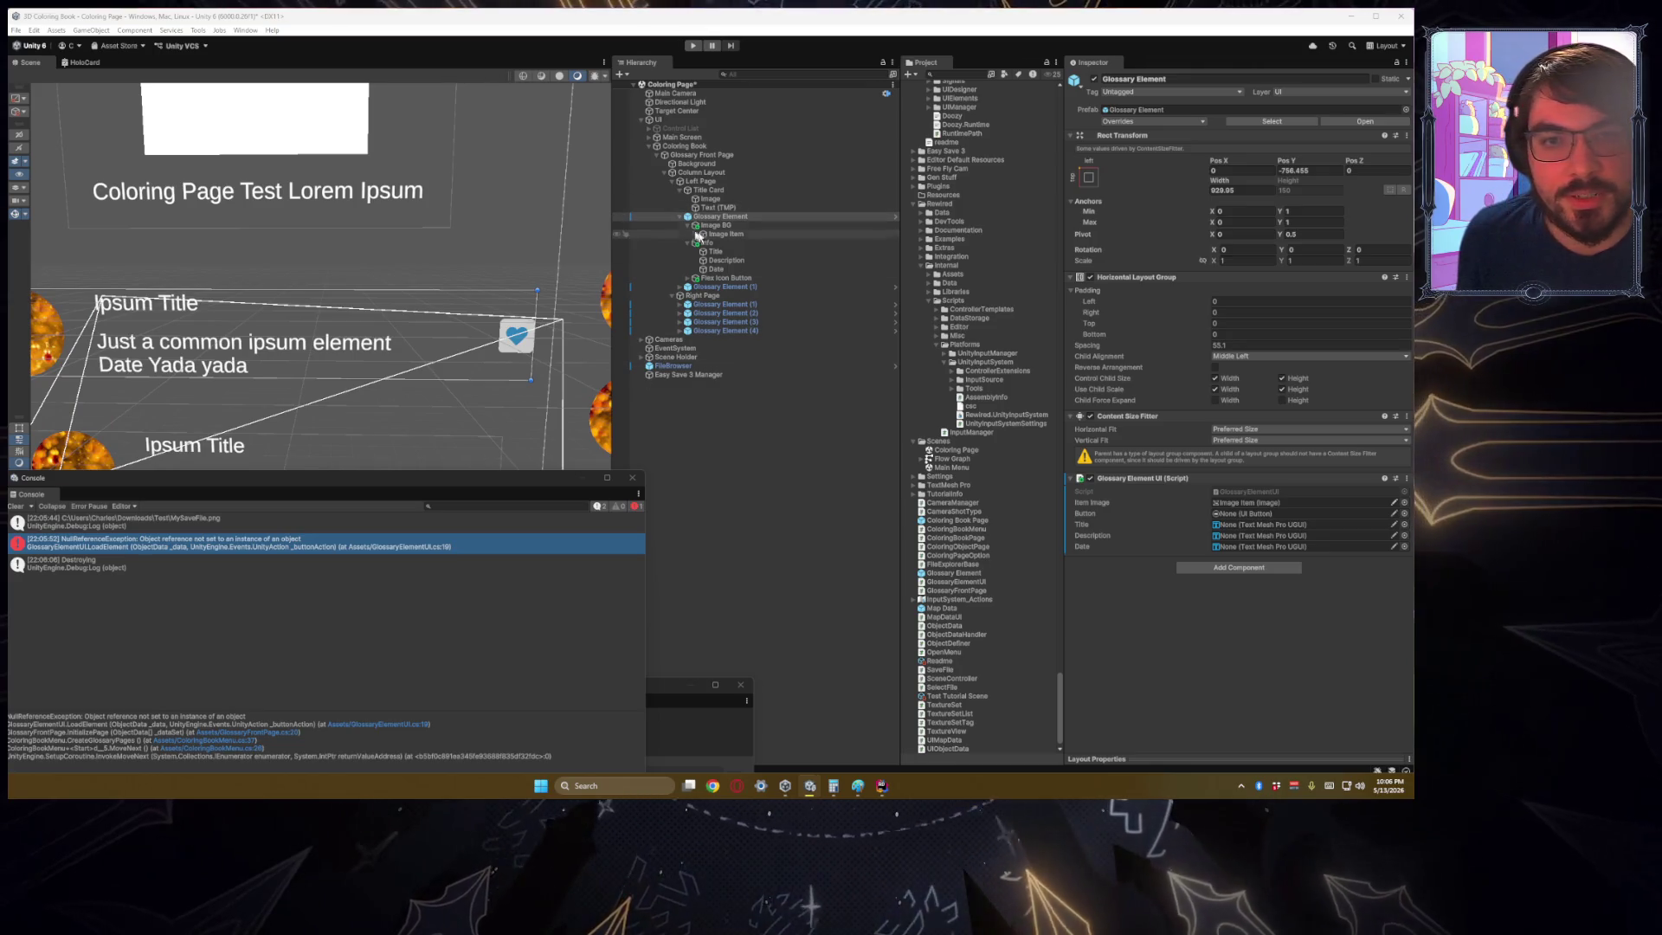
# Step: Make the icon button Glossary Element's first child, move Image Item into IconContainer, delete the old Icon
pyautogui.moveTo(721, 278)
pyautogui.mouseDown()
pyautogui.moveTo(708, 218)
pyautogui.moveTo(730, 247)
pyautogui.moveTo(693, 229)
pyautogui.mouseUp()
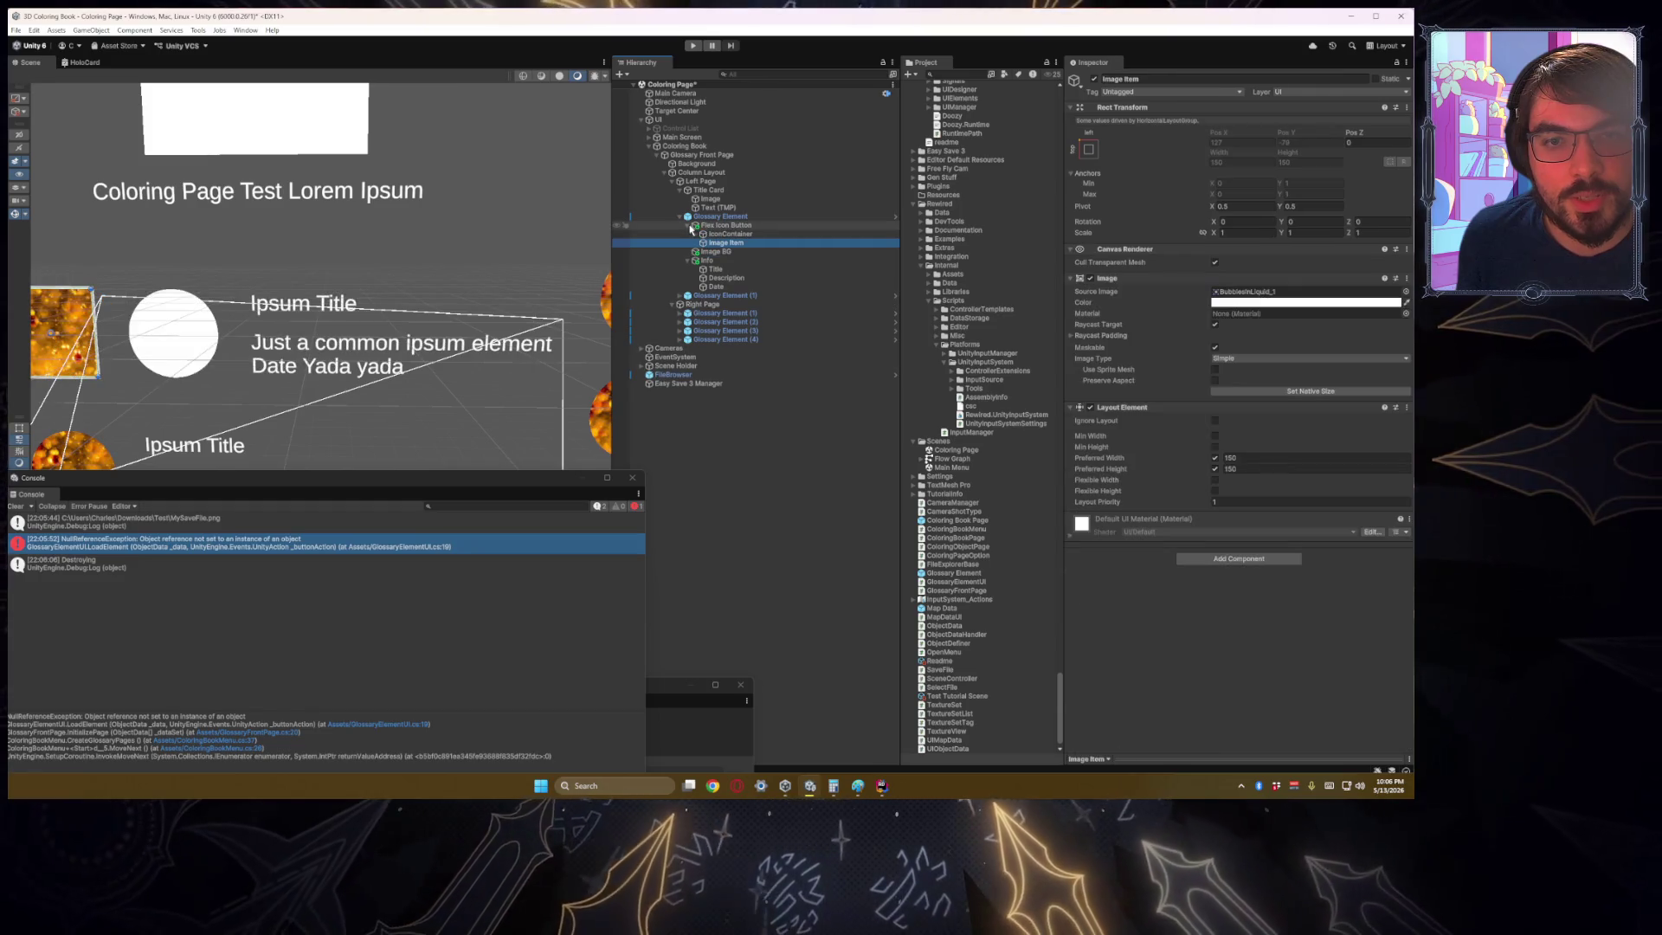
pyautogui.click(696, 235)
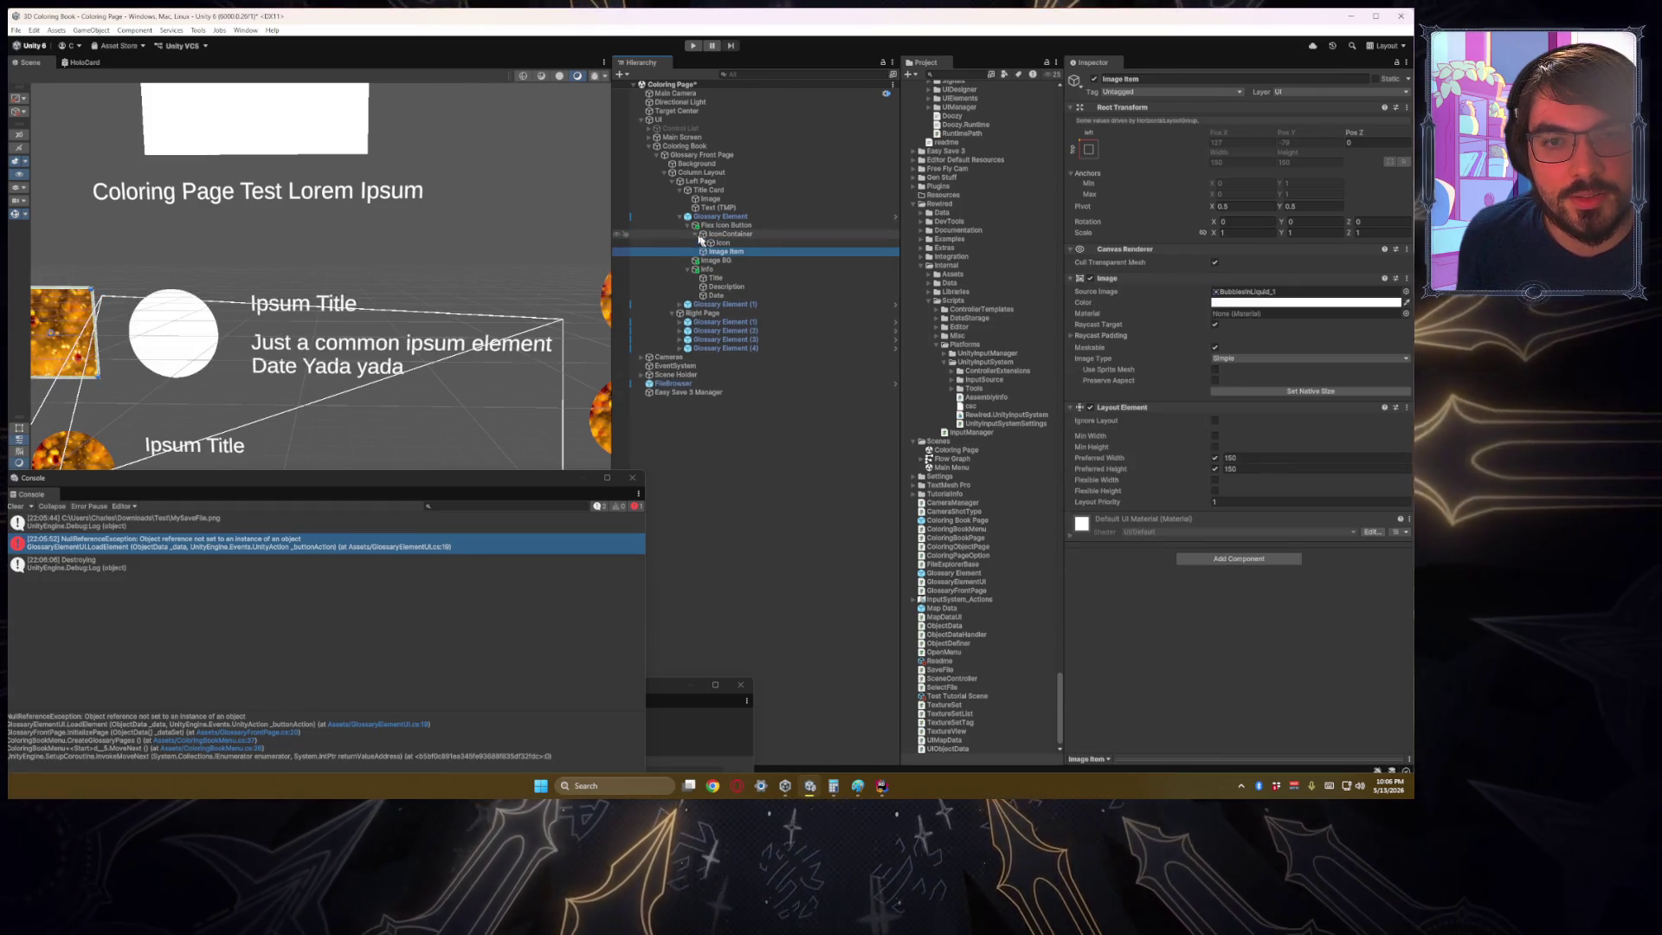
pyautogui.moveTo(725, 251); pyautogui.dragTo(725, 241)
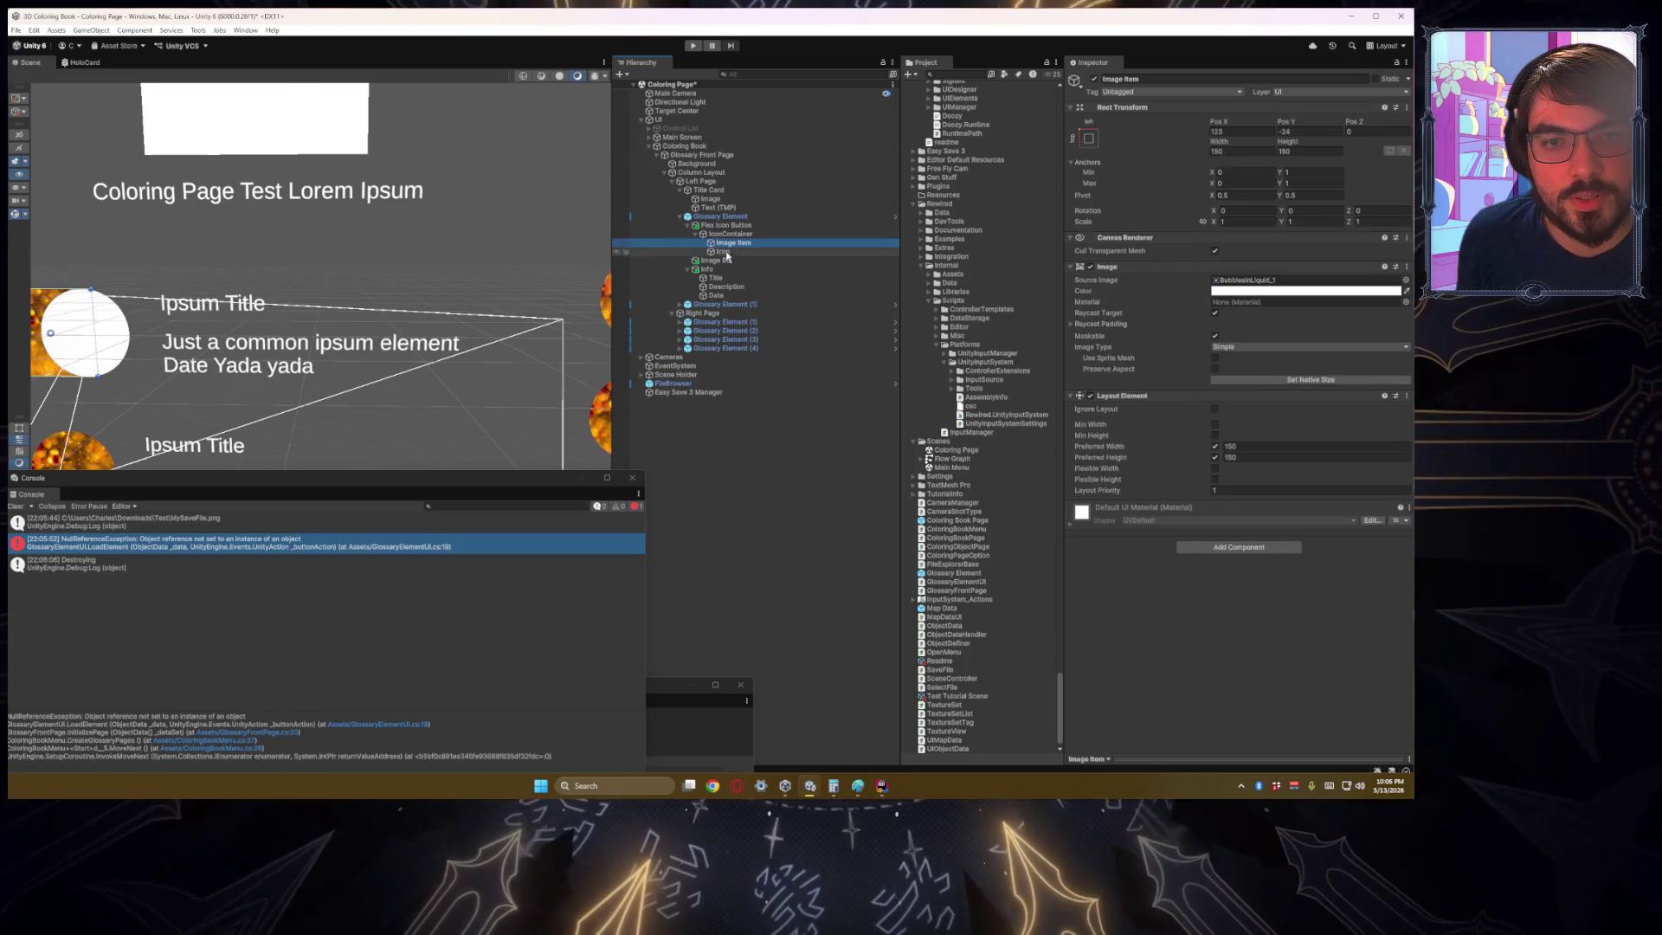
pyautogui.click(726, 252)
pyautogui.press('Delete')
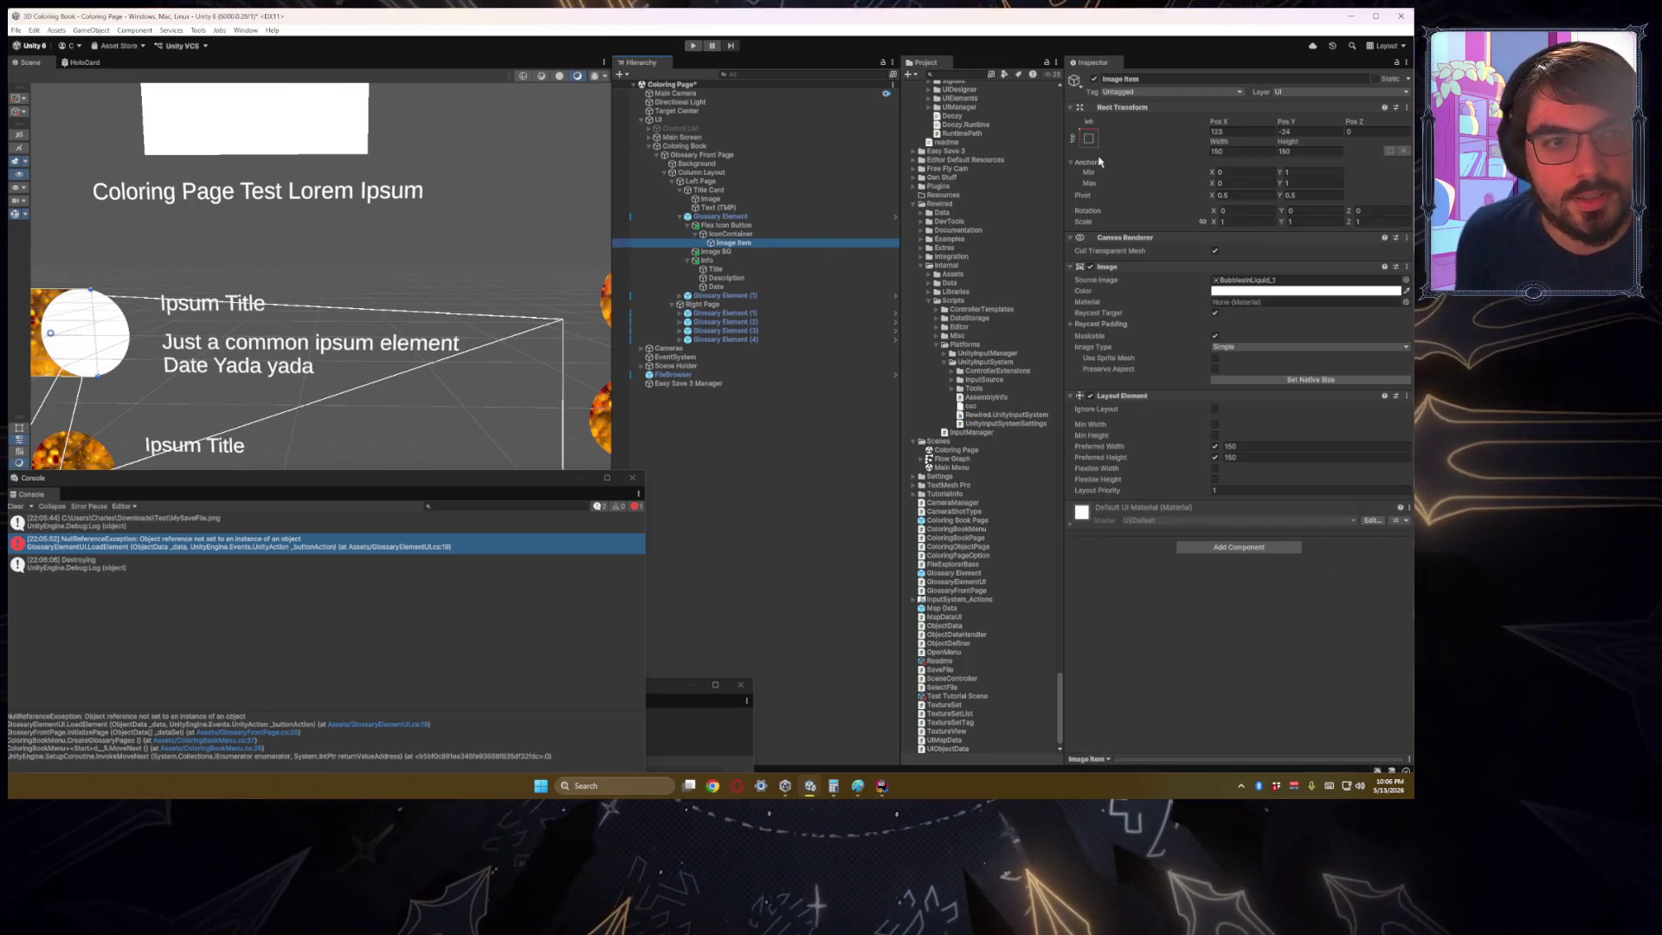
pyautogui.click(1089, 139)
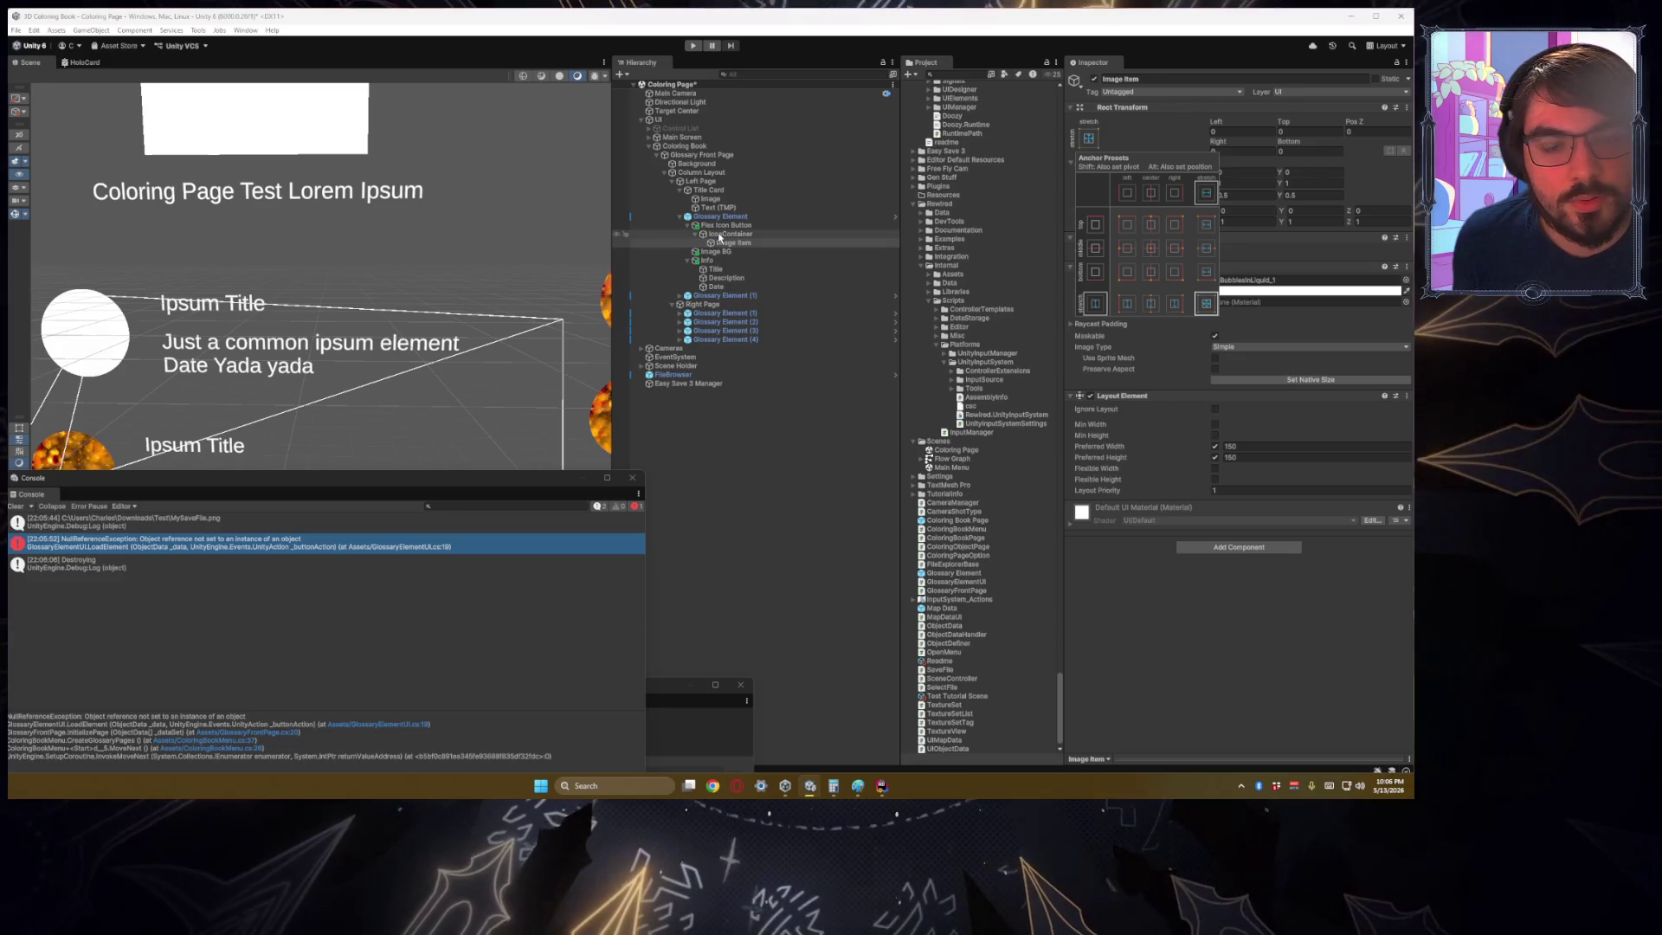
pyautogui.click(708, 236)
pyautogui.click(695, 235)
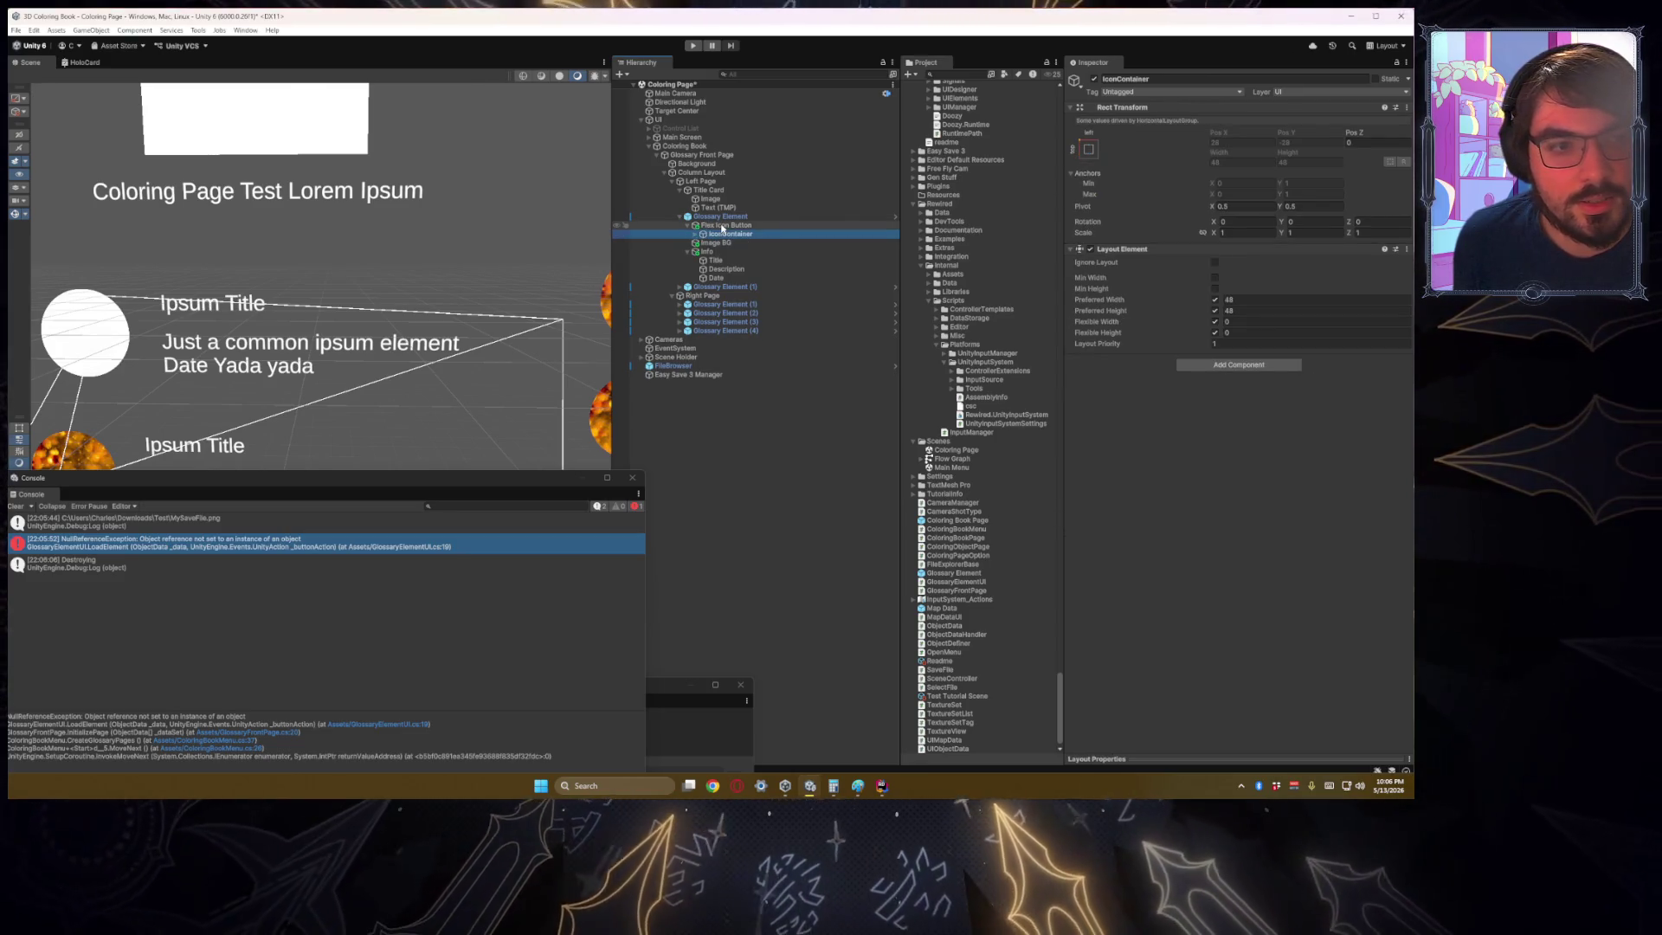
# Step: Turn off Maskable on the button image and set its Image Type to Simple
pyautogui.click(721, 226)
pyautogui.scroll(-10, 1231, 515)
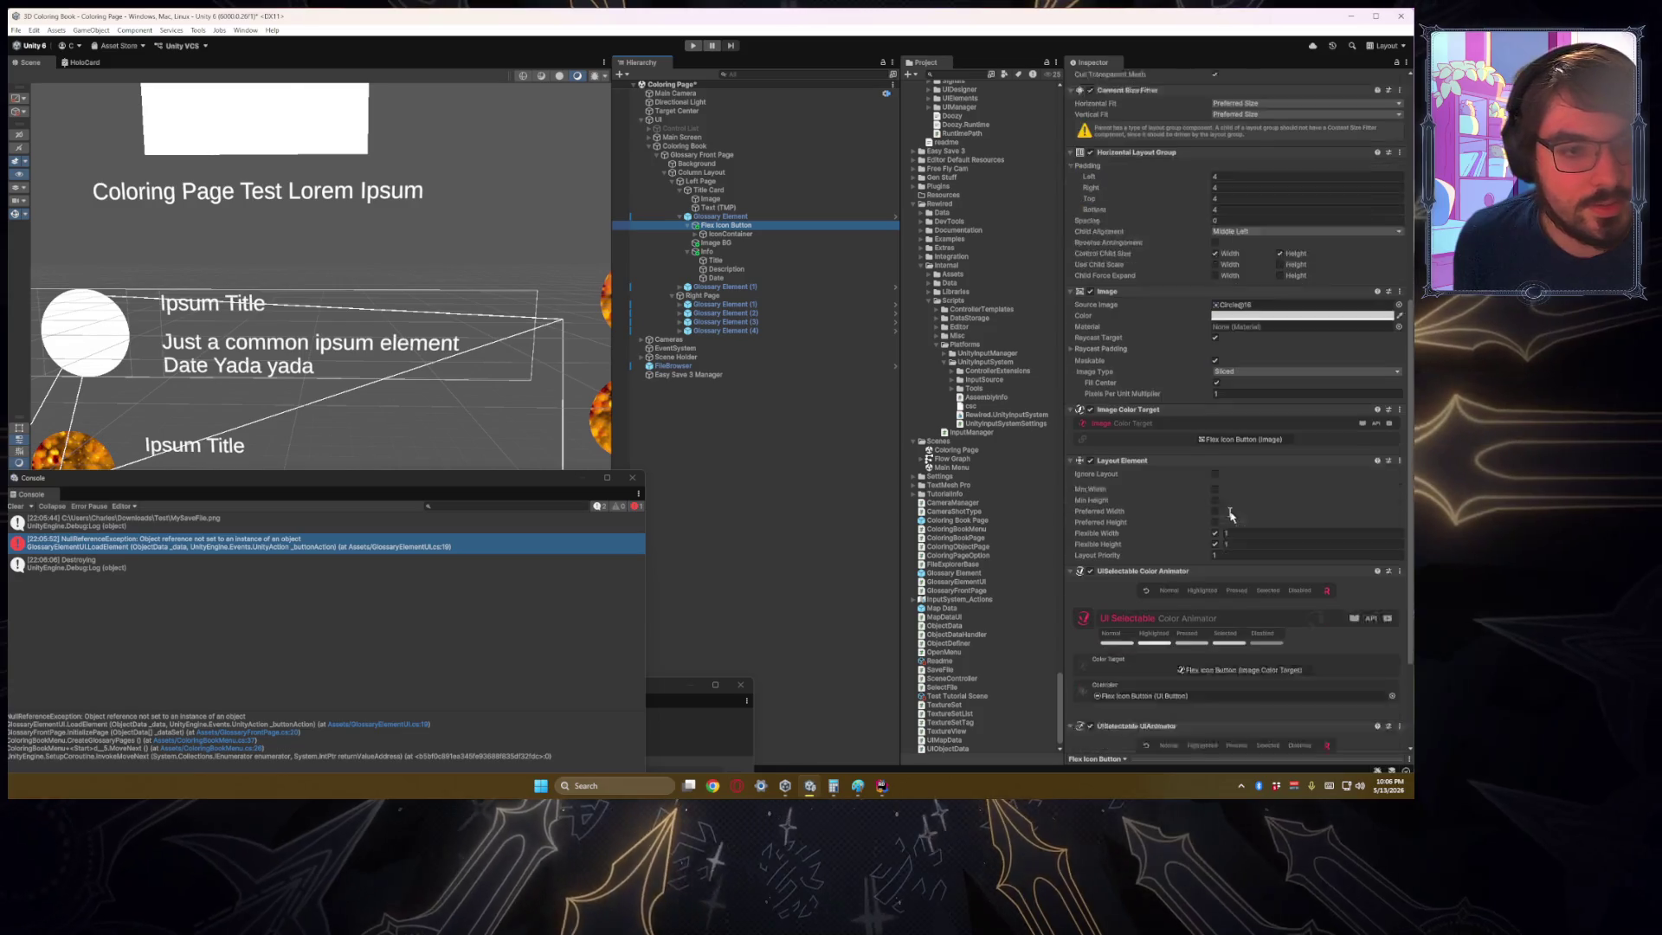
pyautogui.scroll(-1, 1231, 515)
pyautogui.click(1216, 331)
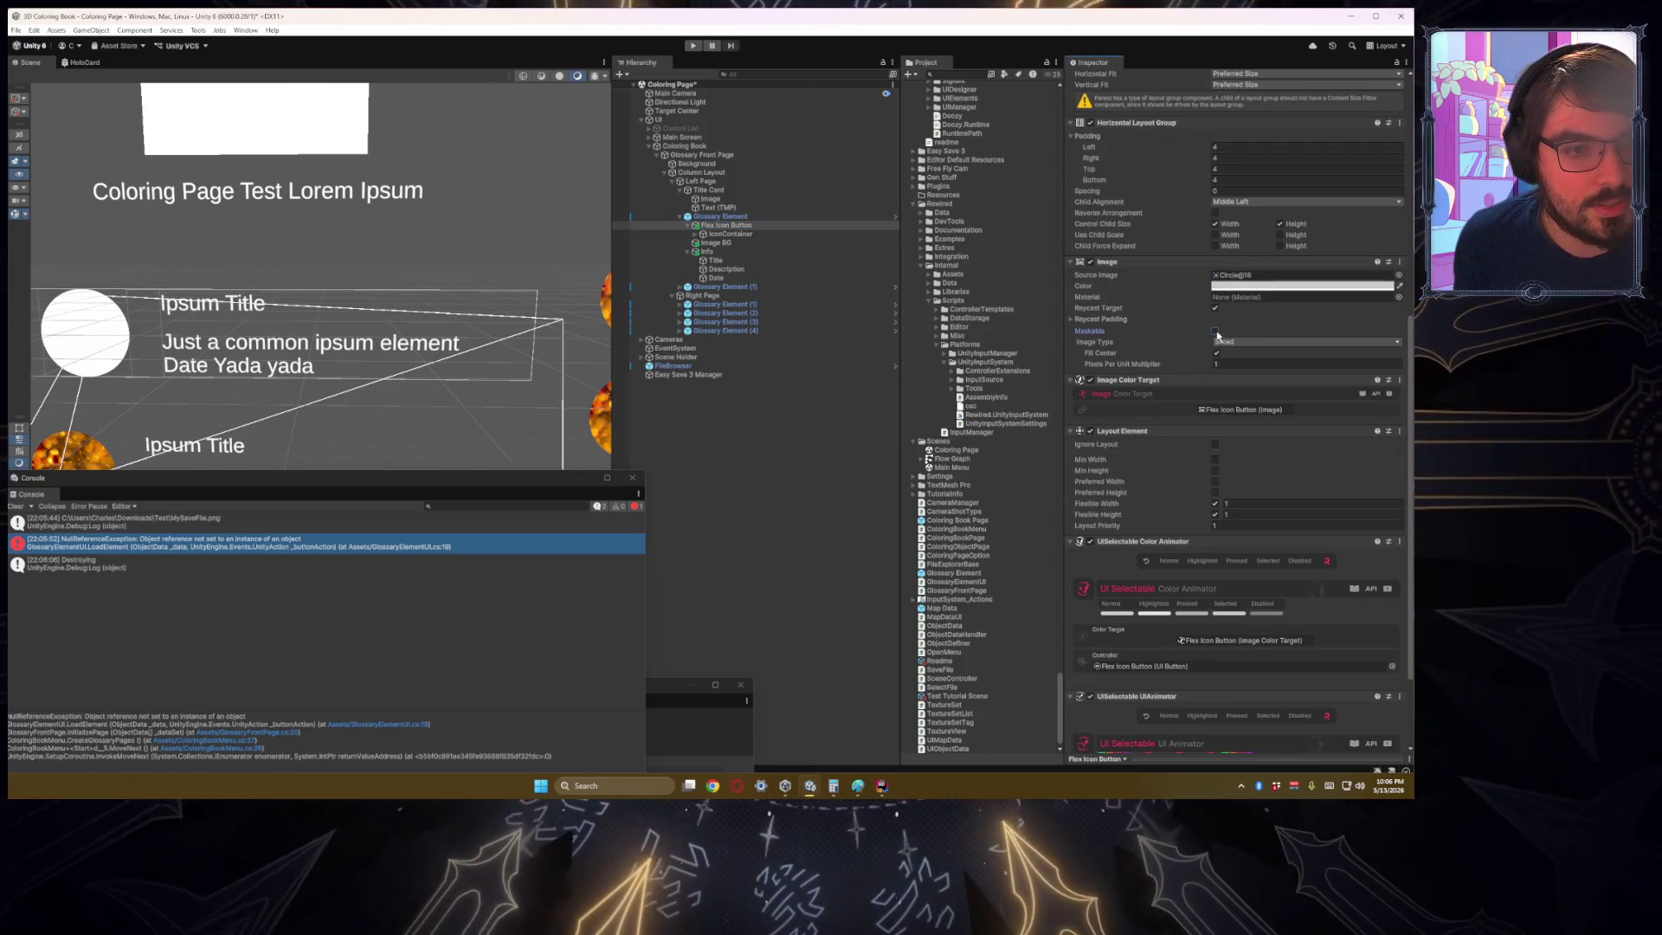
pyautogui.click(1223, 342)
pyautogui.click(1230, 348)
pyautogui.scroll(-2, 260, 334)
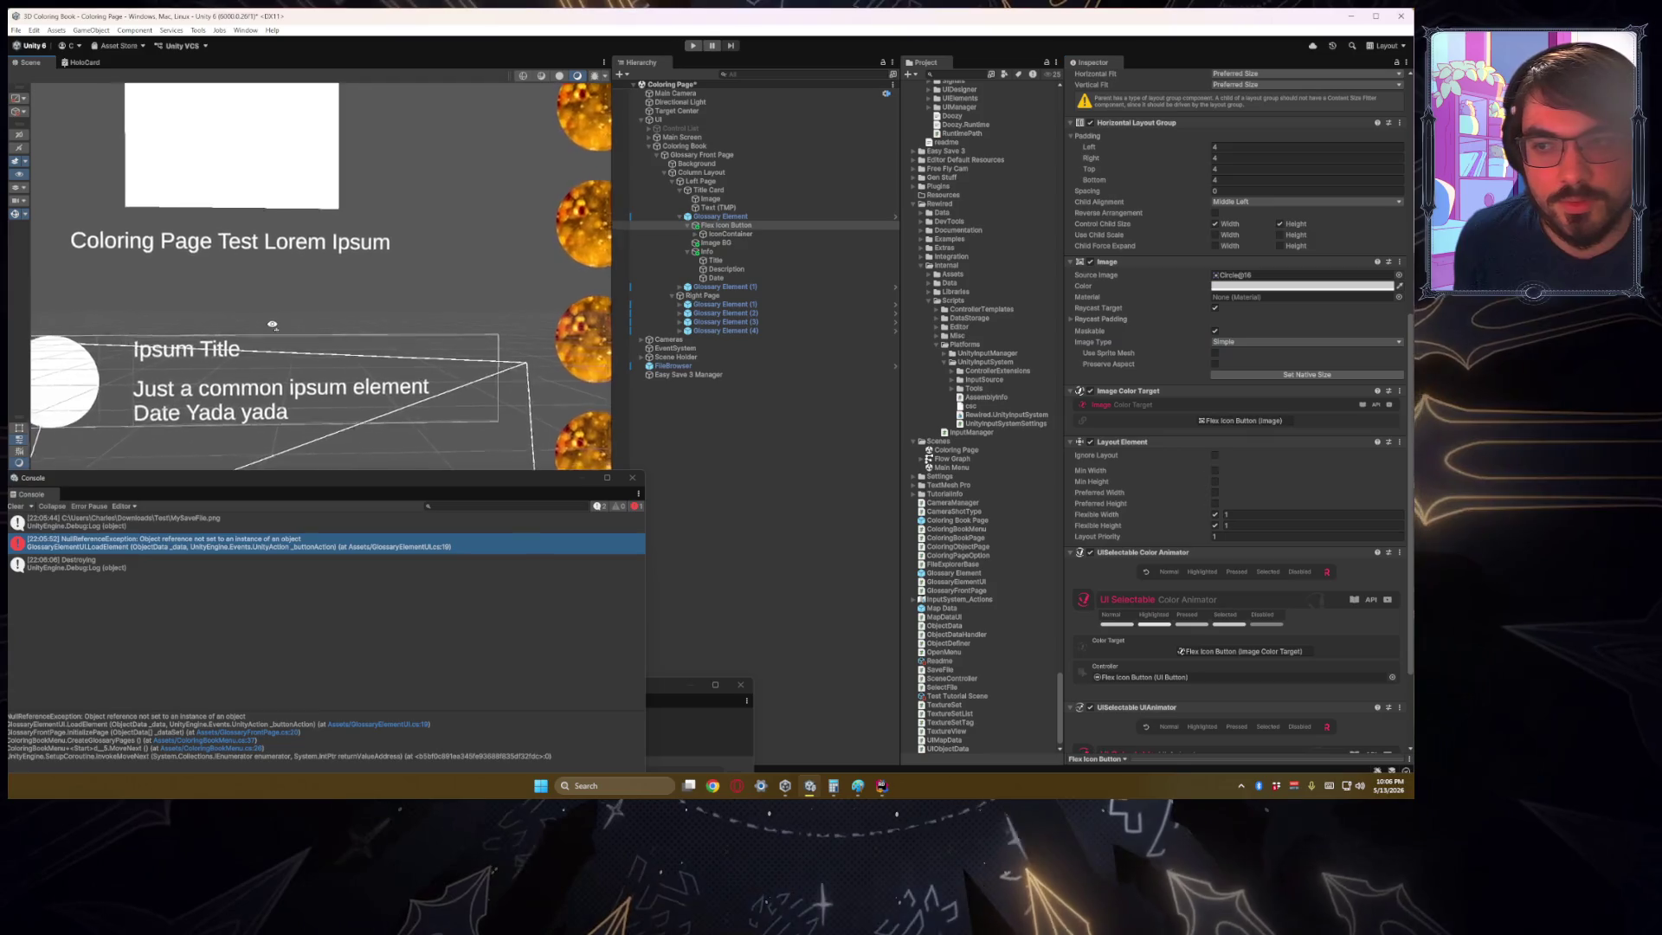
pyautogui.scroll(-3, 259, 334)
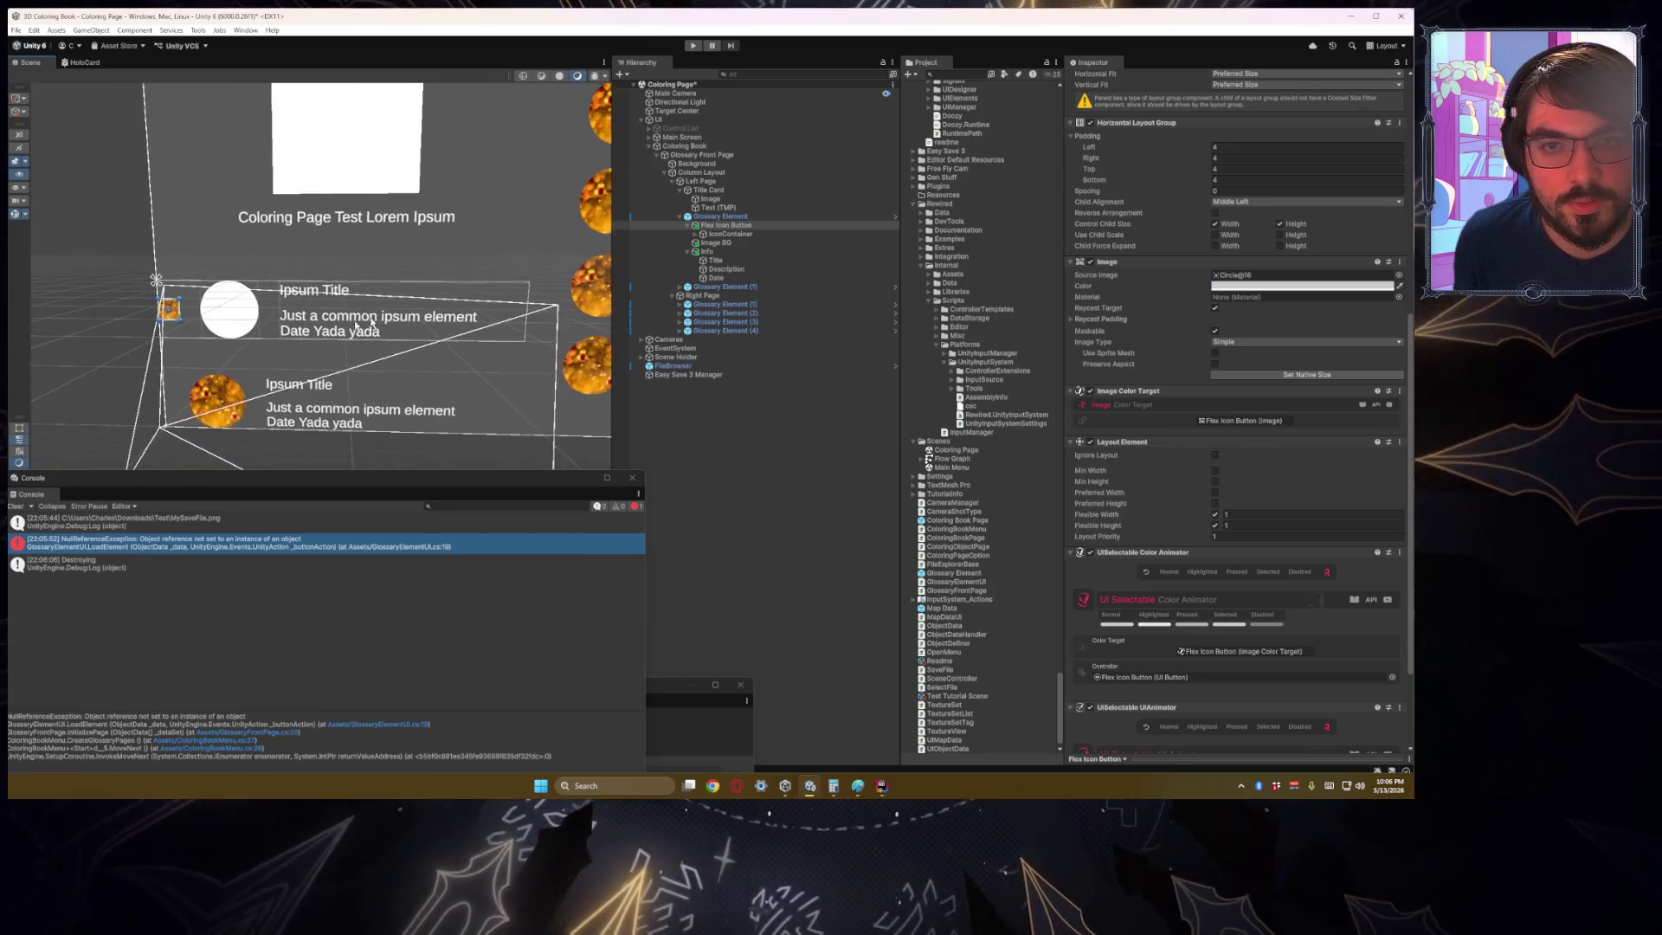
# Step: Try middle-center anchors on IconContainer, revert to top-left, and inspect Flex Icon Button and Image BG
pyautogui.click(695, 234)
pyautogui.click(729, 234)
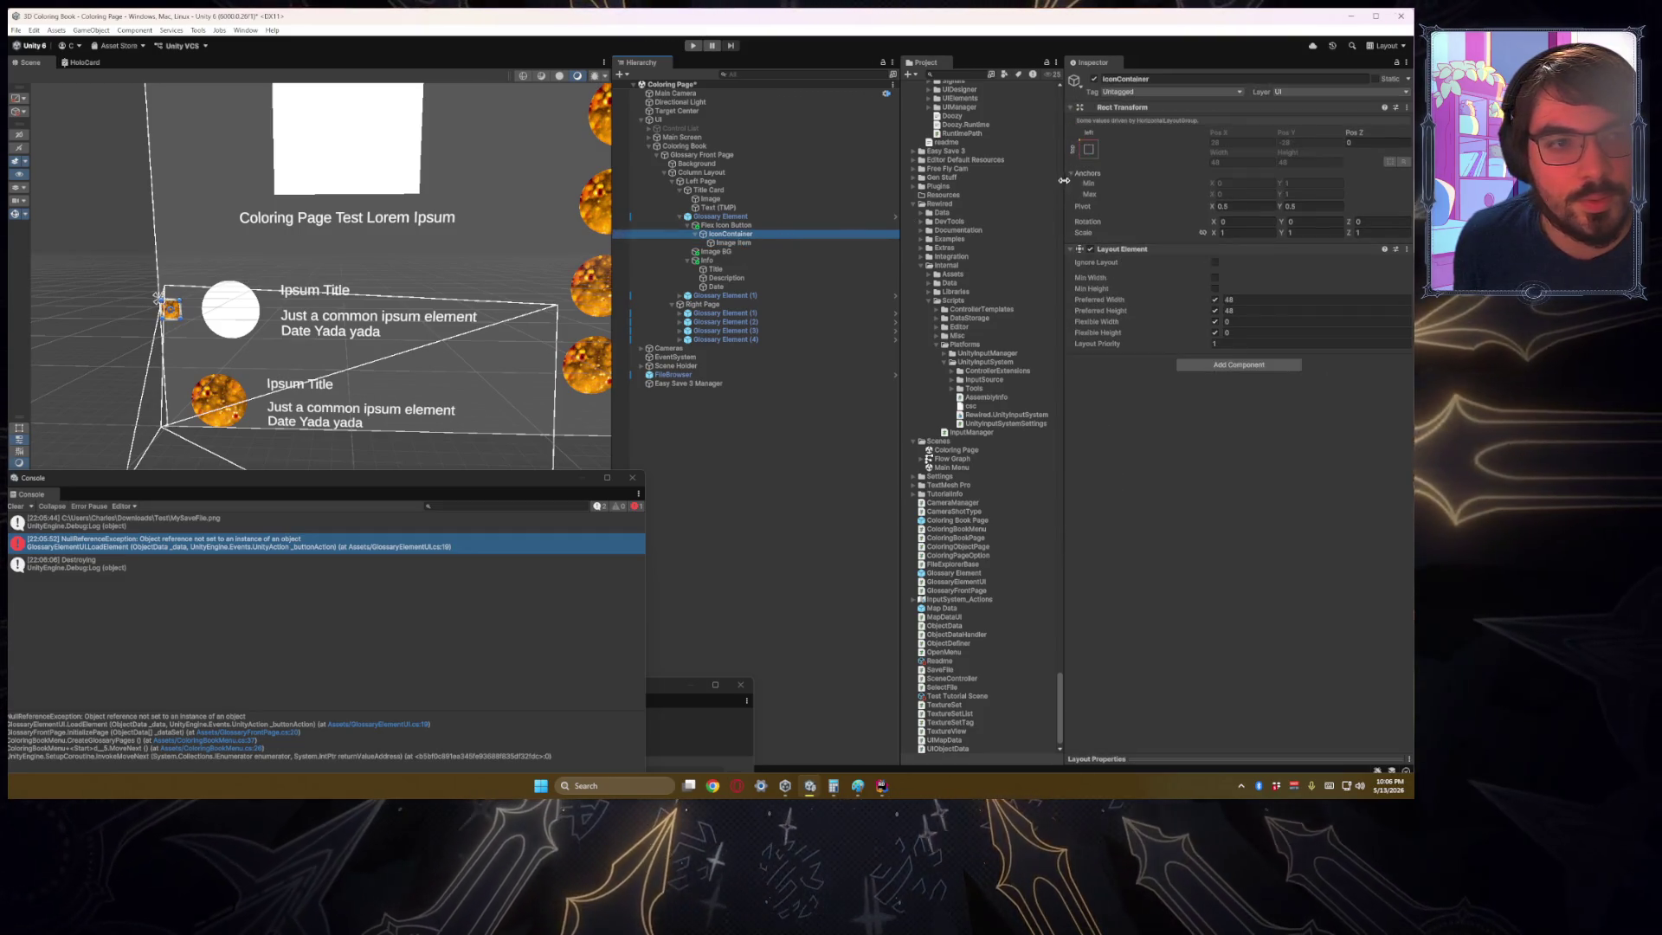
pyautogui.click(1082, 152)
pyautogui.click(1152, 260)
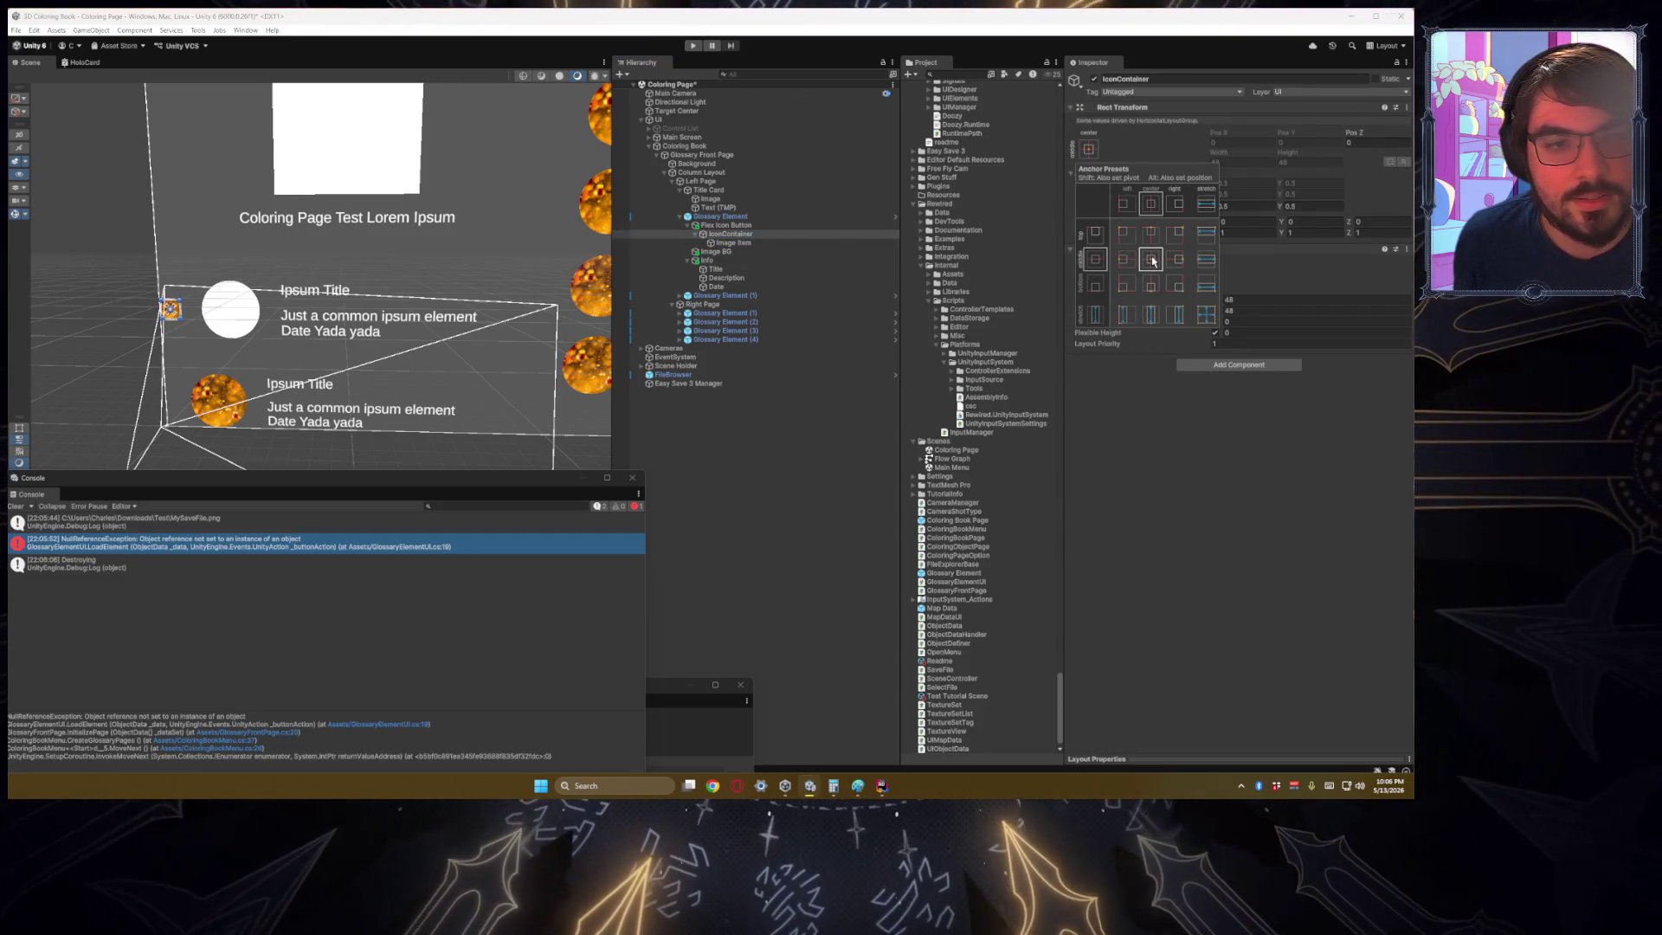
pyautogui.click(1124, 232)
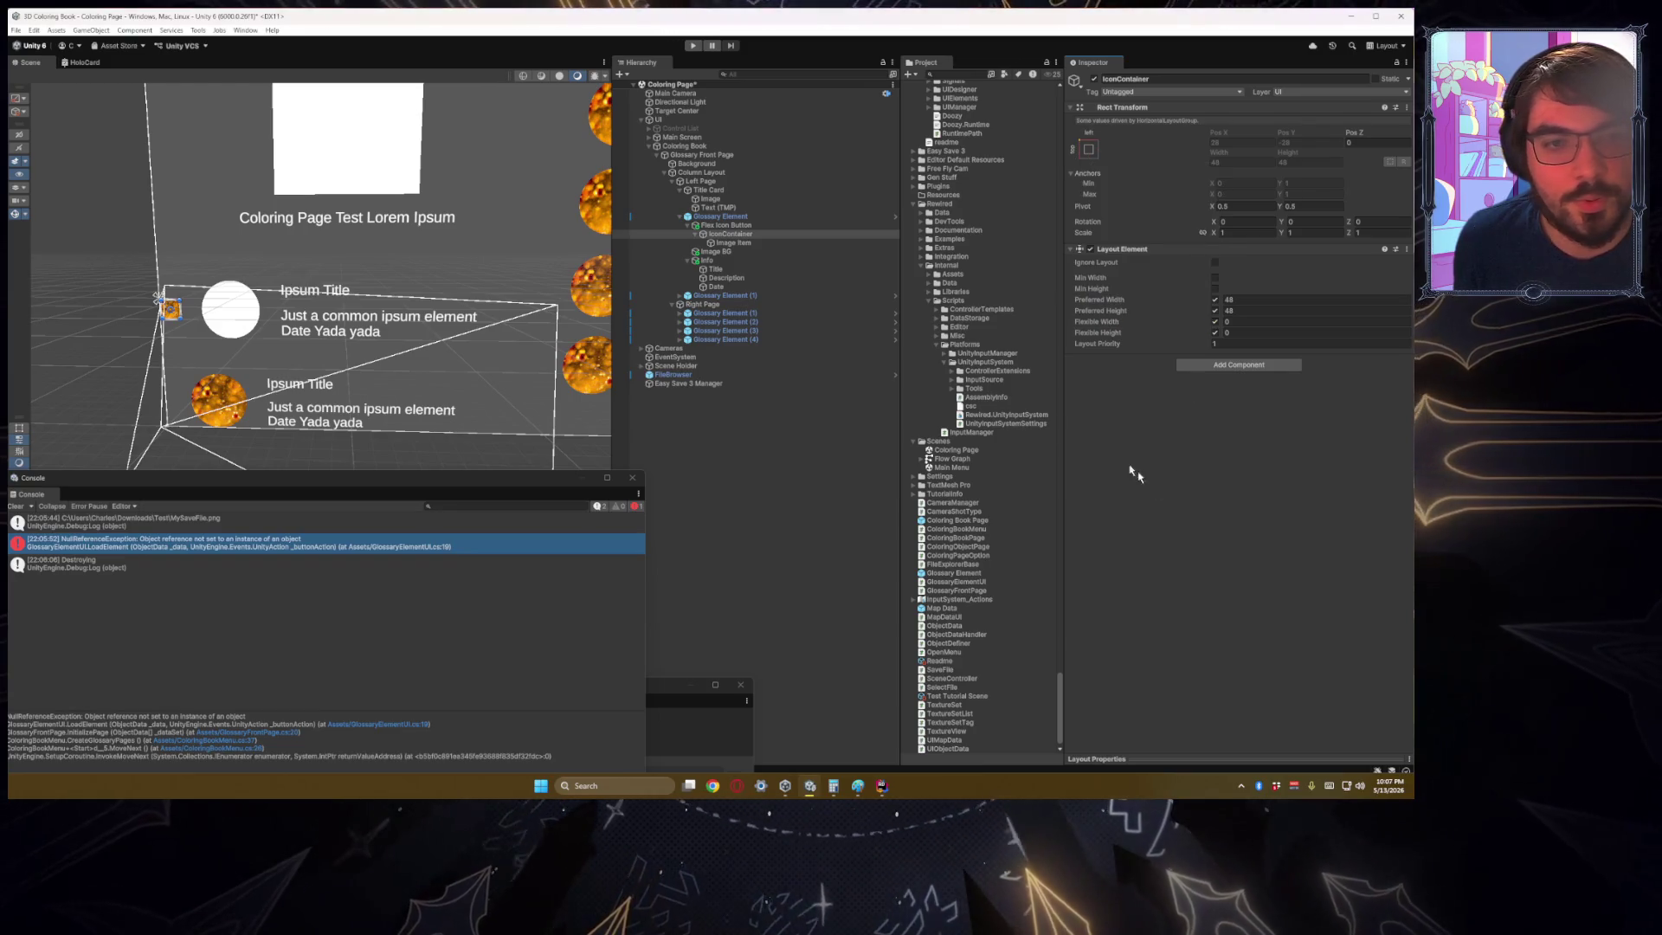
pyautogui.click(728, 225)
pyautogui.moveTo(381, 322); pyautogui.dragTo(370, 328)
pyautogui.click(711, 251)
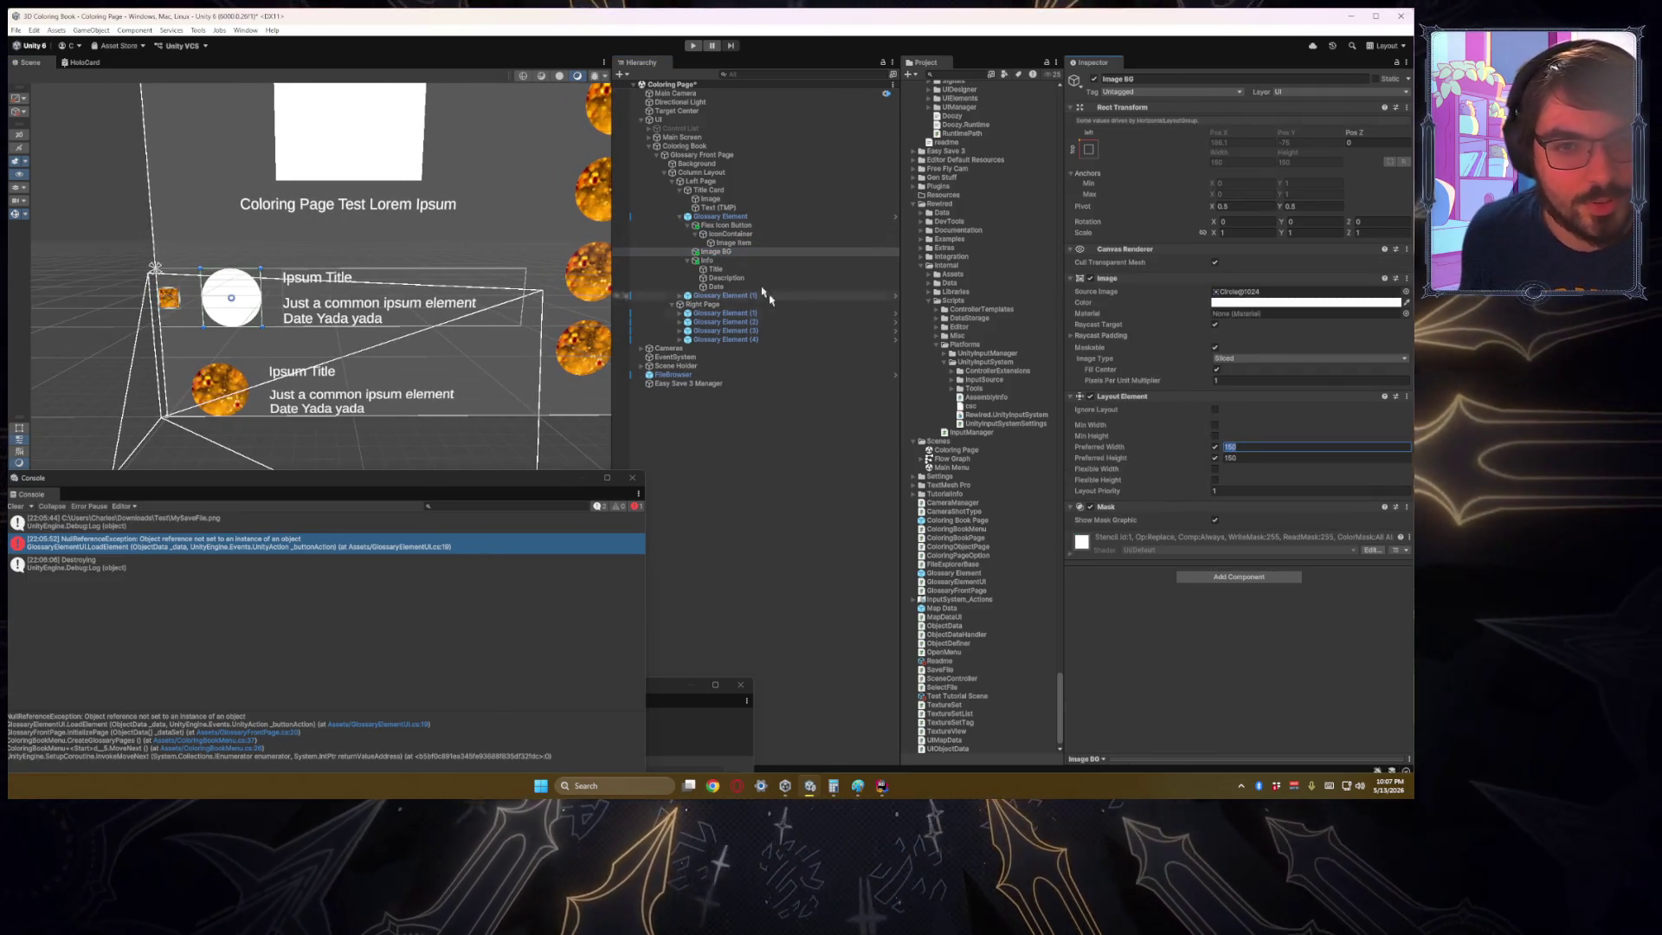
pyautogui.click(719, 226)
pyautogui.scroll(-8, 1213, 563)
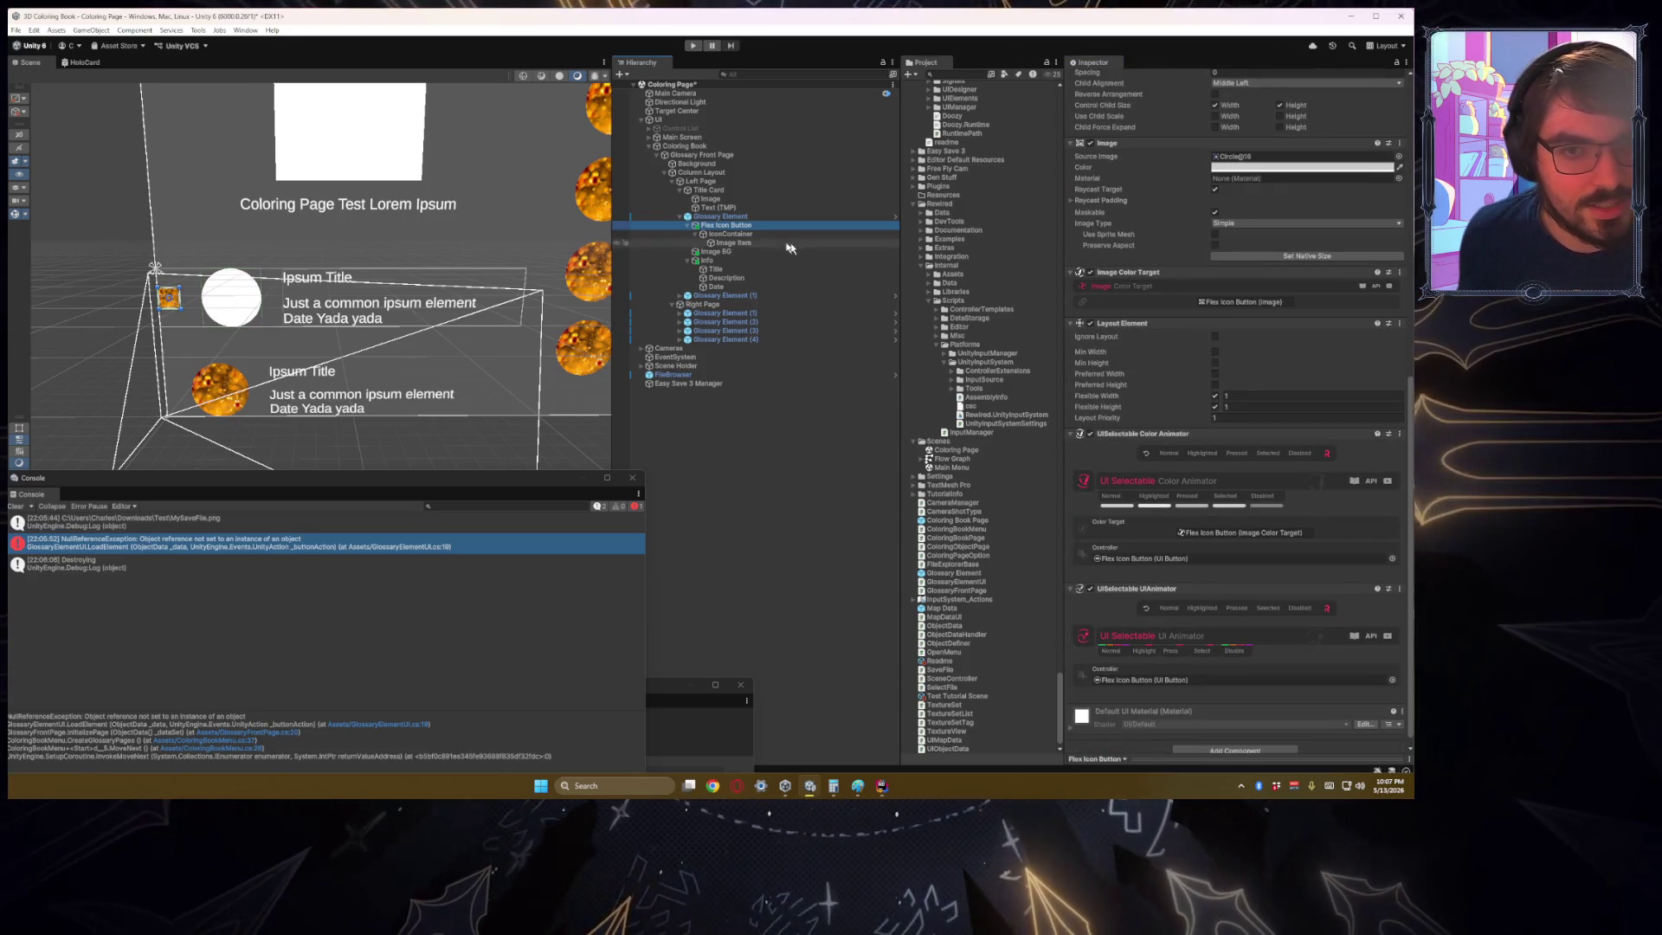
# Step: Set IconContainer's Layout Element preferred width and height to 150
pyautogui.click(743, 234)
pyautogui.click(1247, 302)
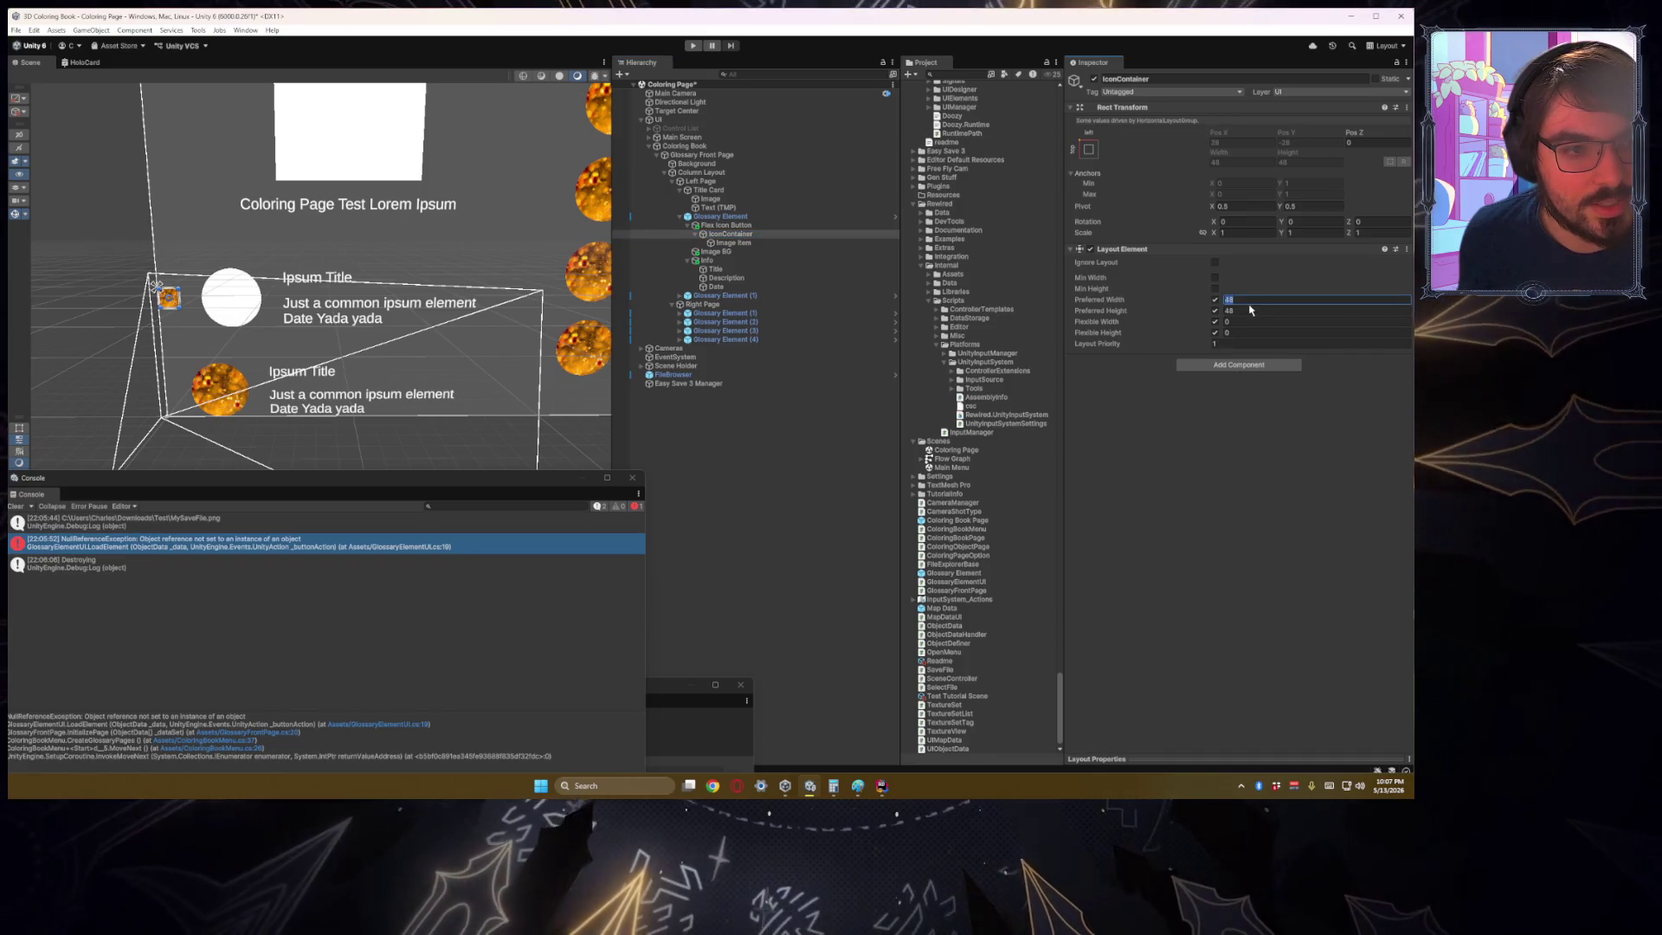
pyautogui.write('150')
pyautogui.press('Tab')
pyautogui.write('150')
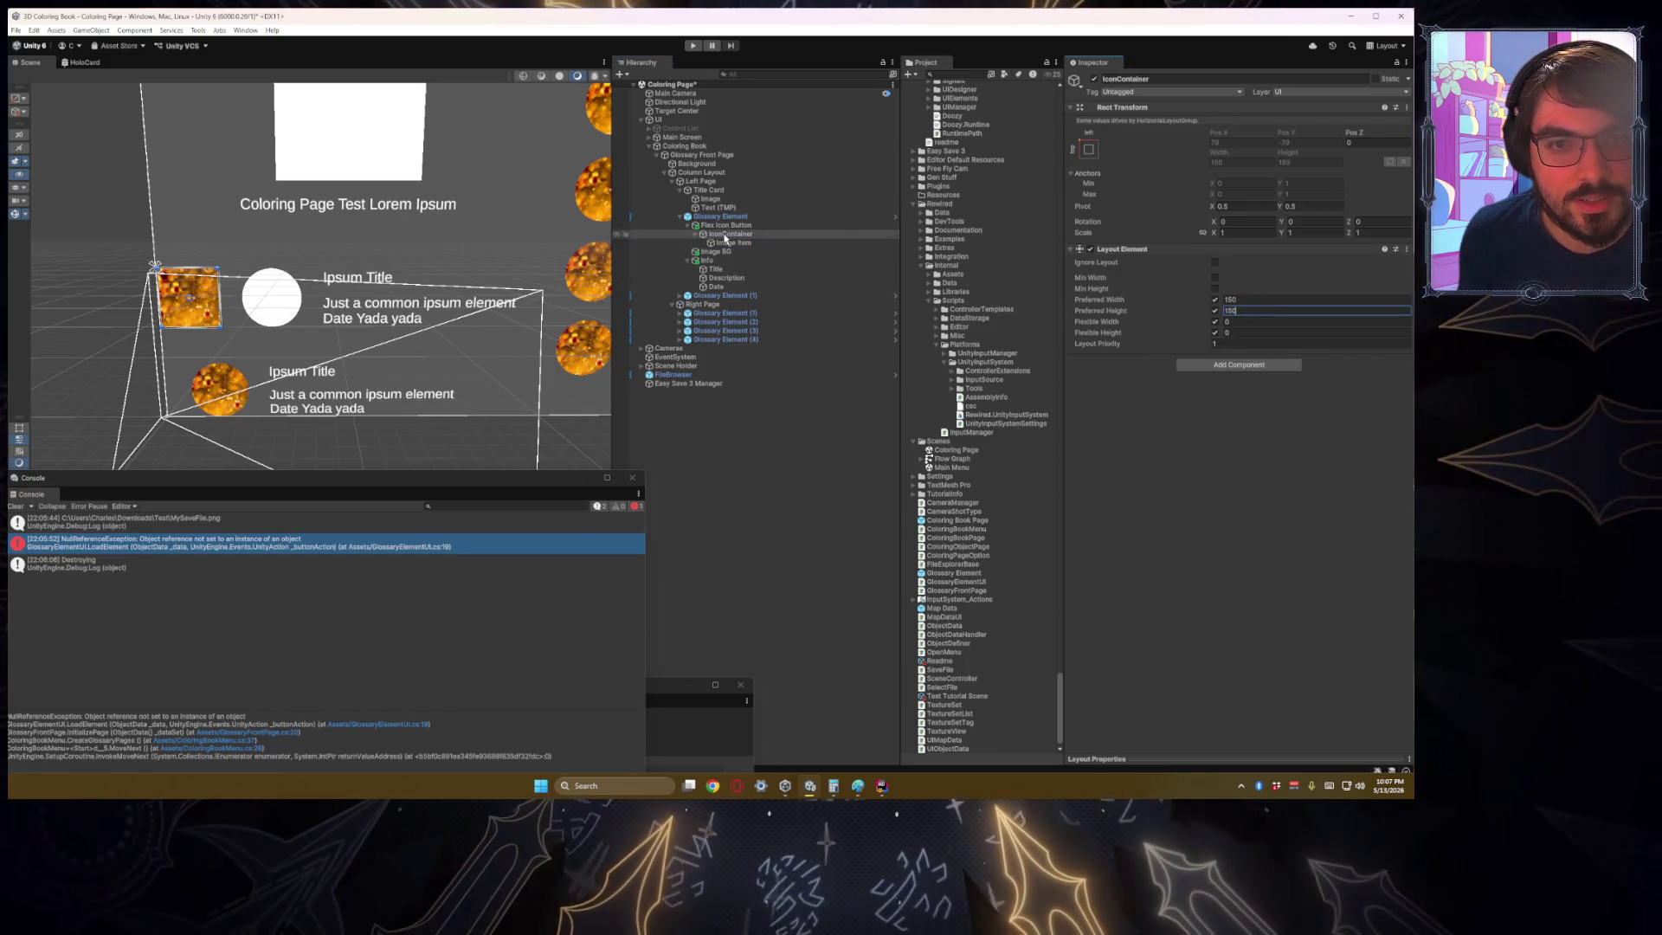
# Step: Add a Mask component to Flex Icon Button
pyautogui.click(725, 225)
pyautogui.scroll(-5, 1104, 469)
pyautogui.scroll(-2, 1104, 470)
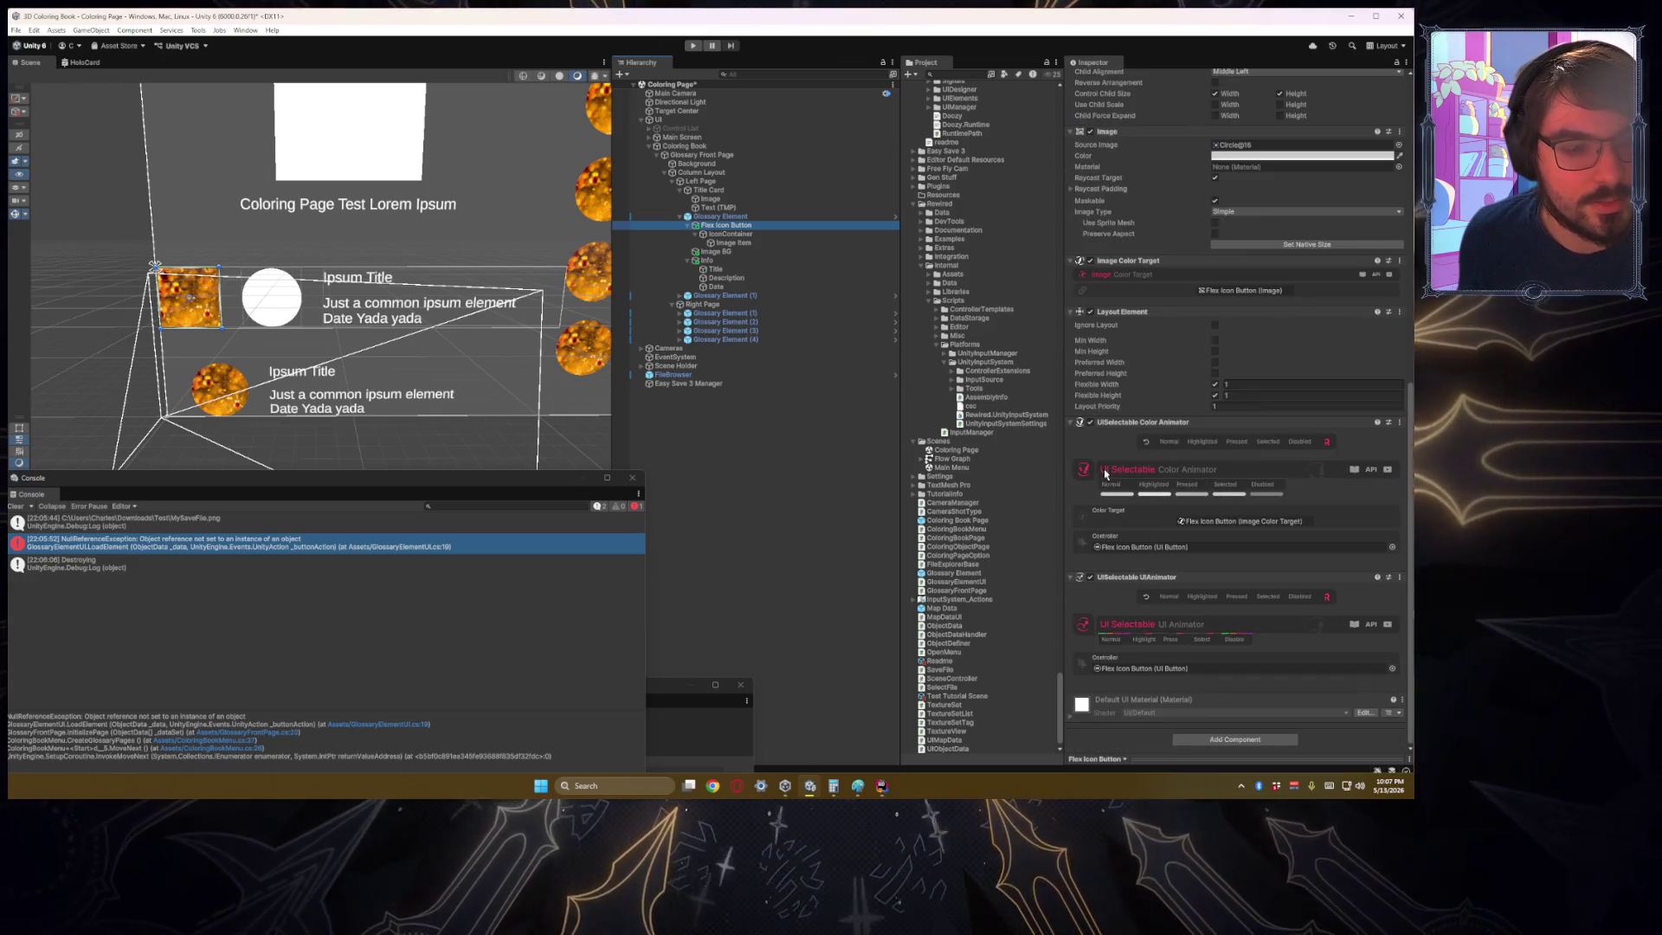
pyautogui.click(1225, 737)
pyautogui.write('coloringob')
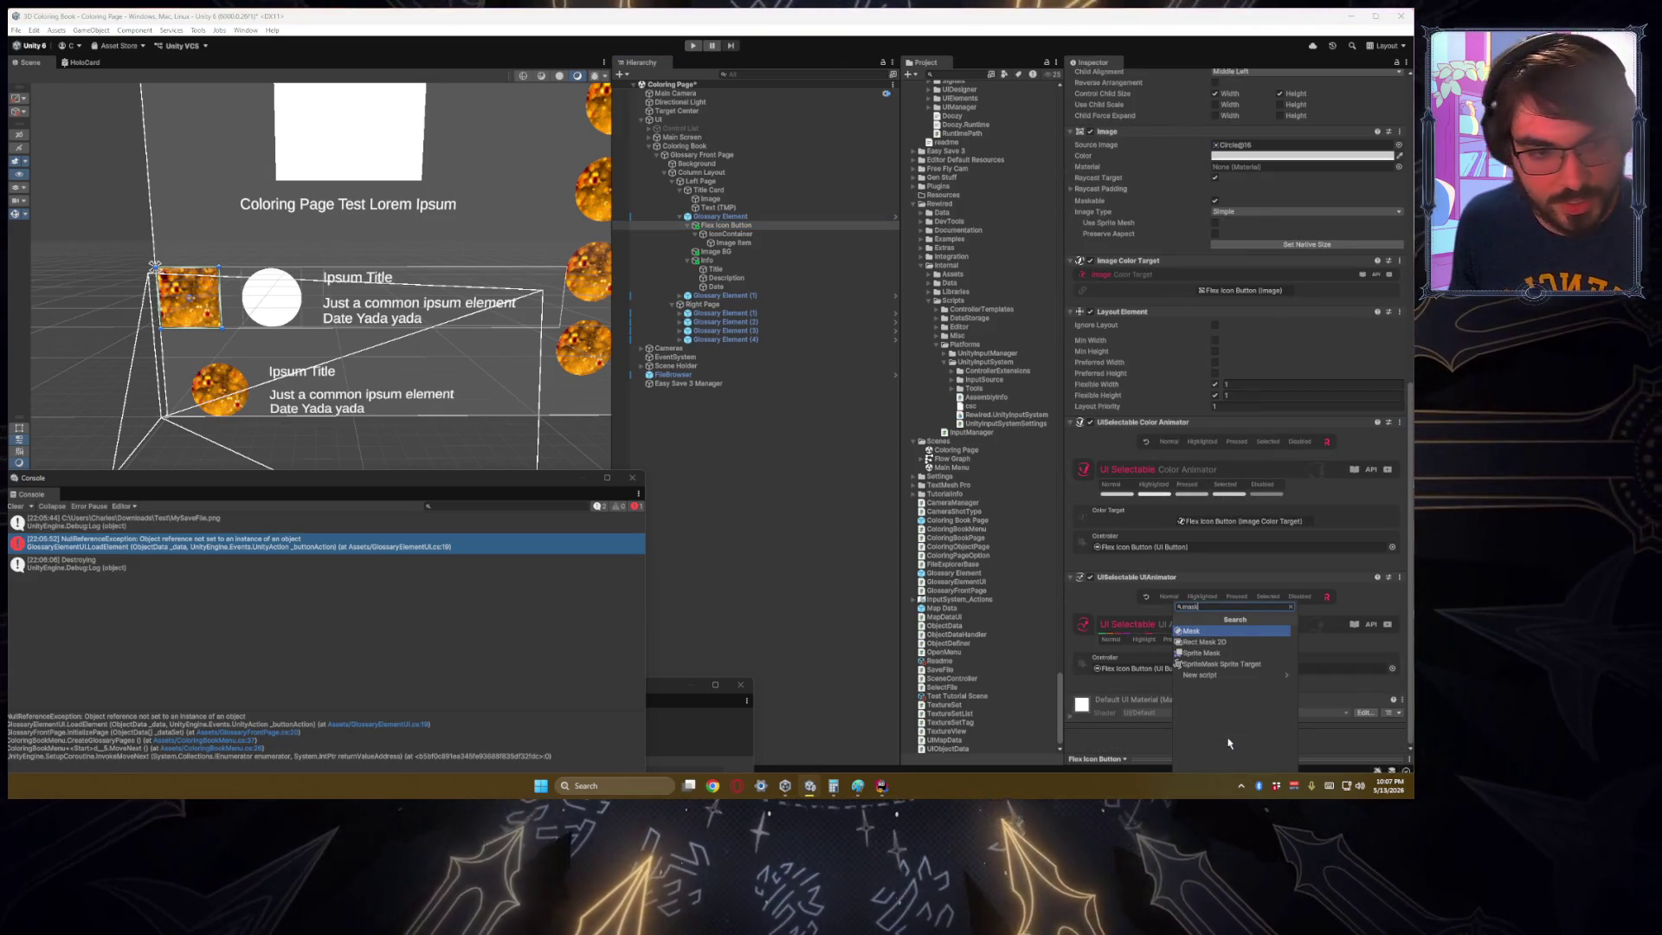
pyautogui.press('Return')
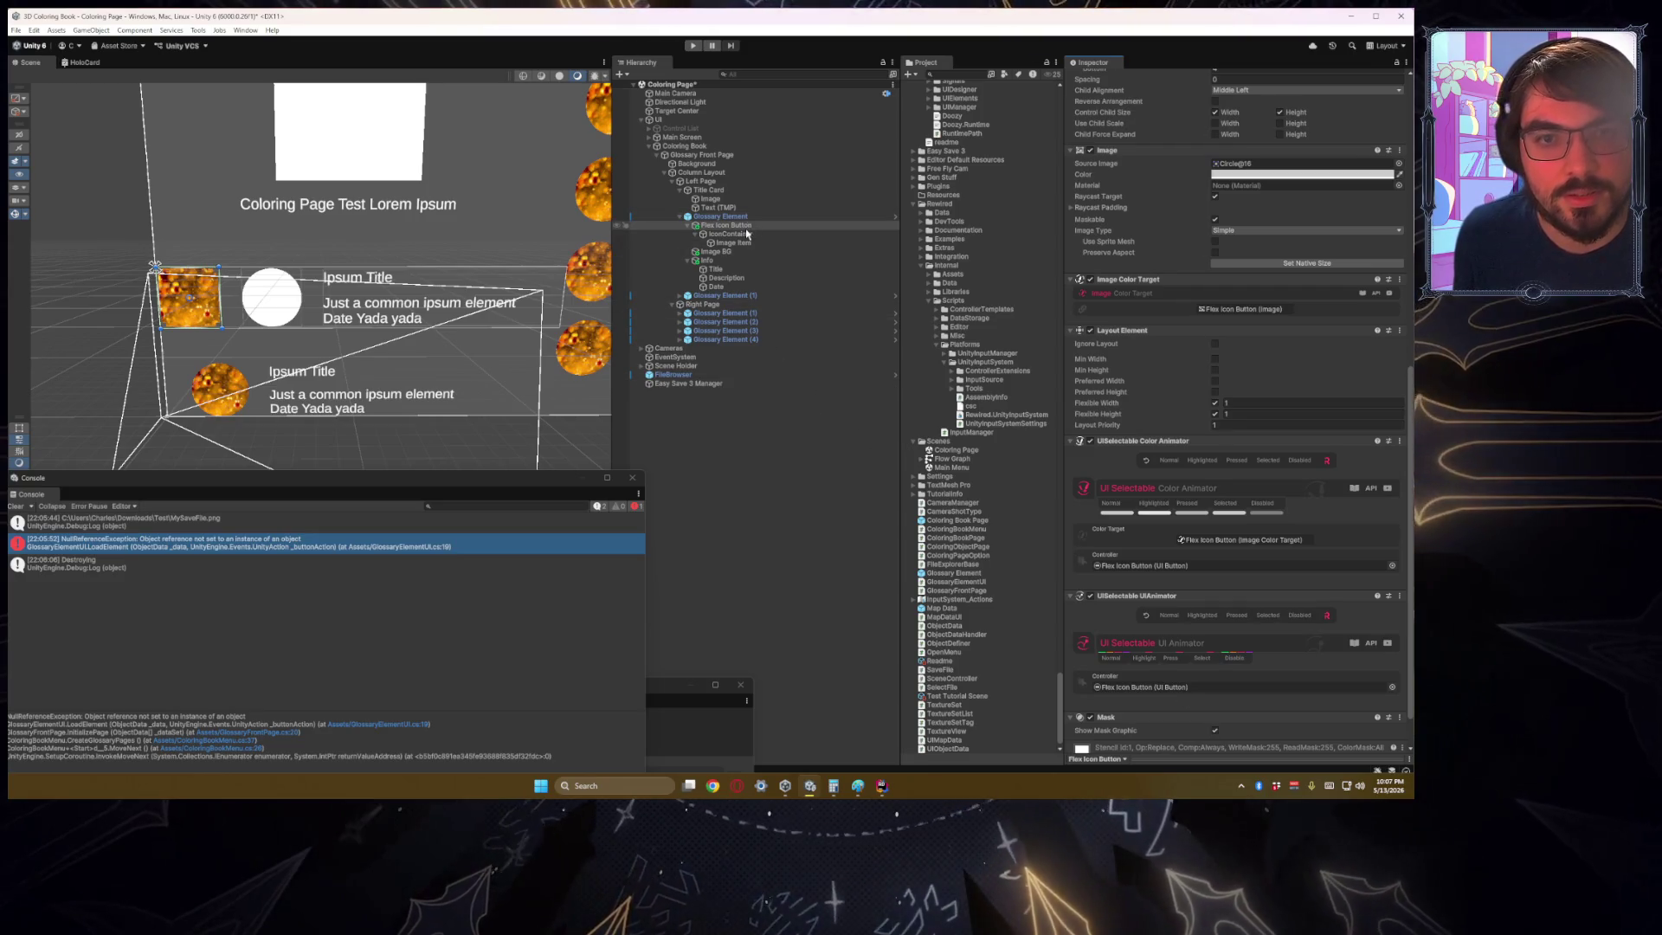
# Step: Delete the Image BG white circle background
pyautogui.click(758, 234)
pyautogui.click(759, 251)
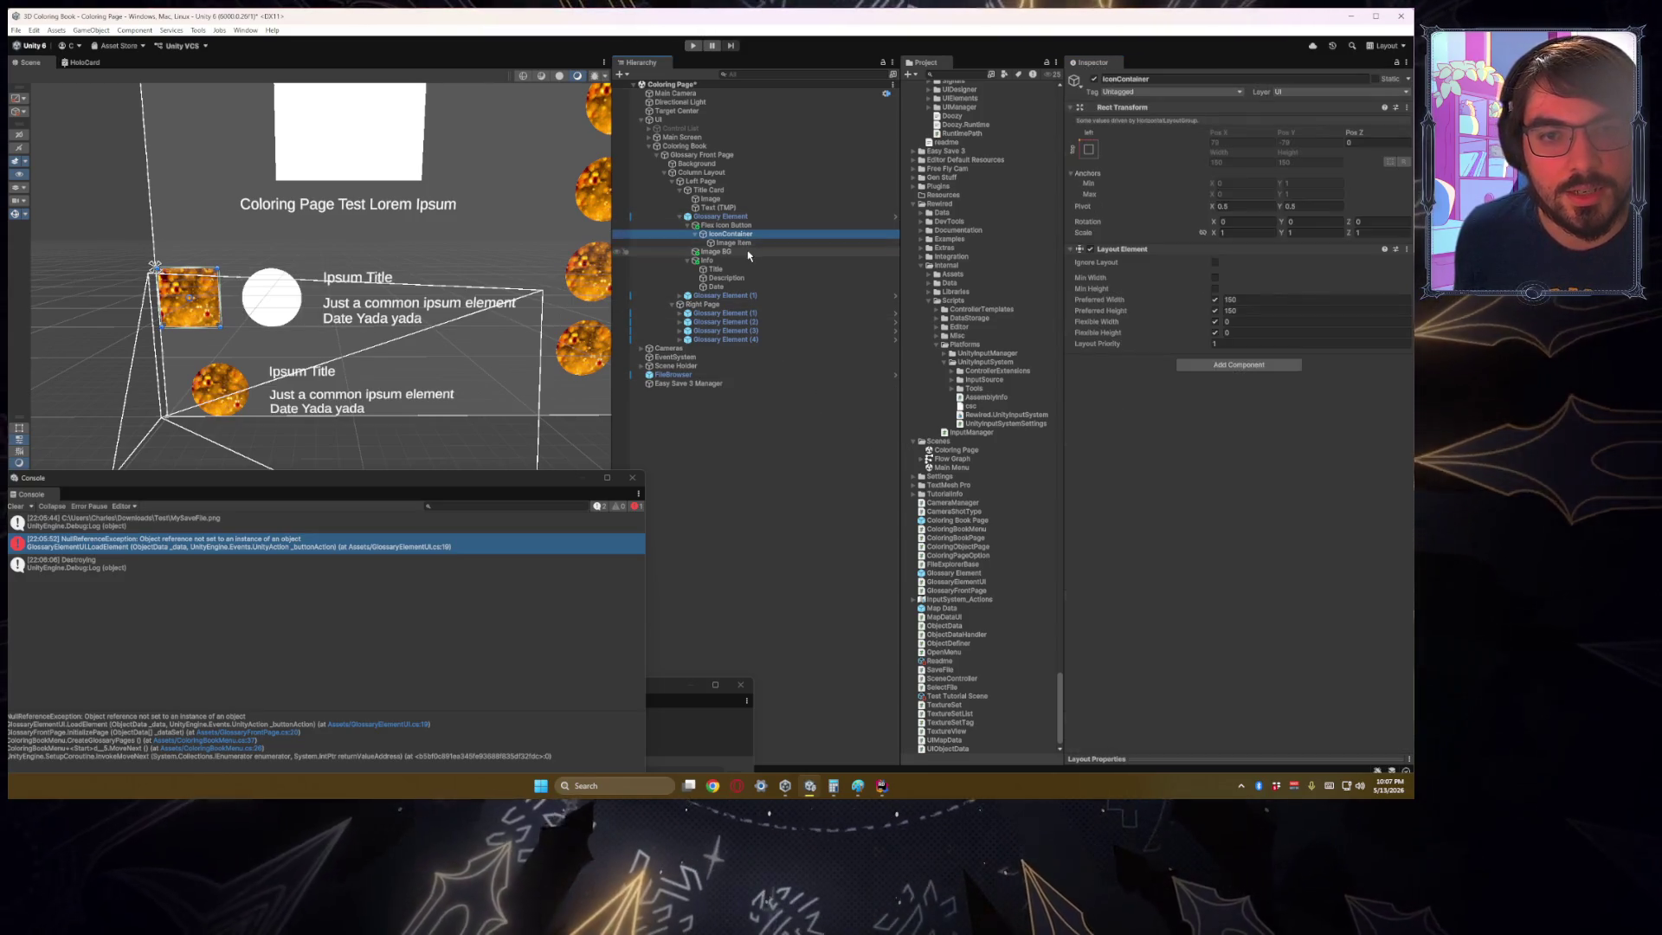
pyautogui.press('Delete')
pyautogui.click(731, 226)
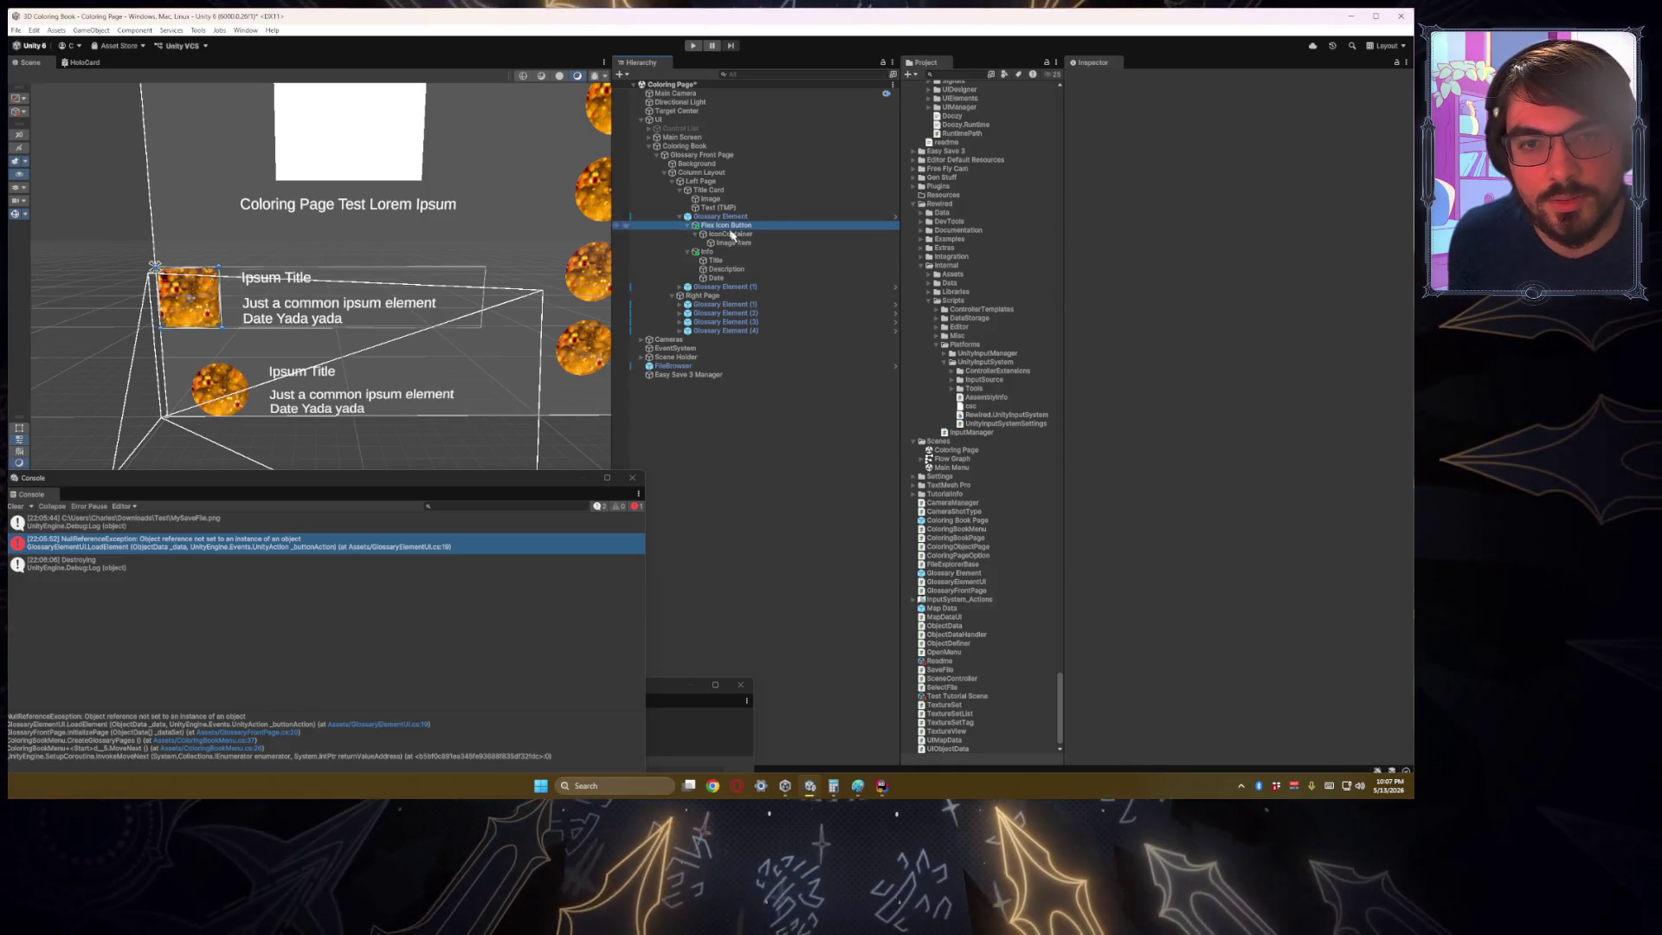
pyautogui.scroll(-5, 1283, 417)
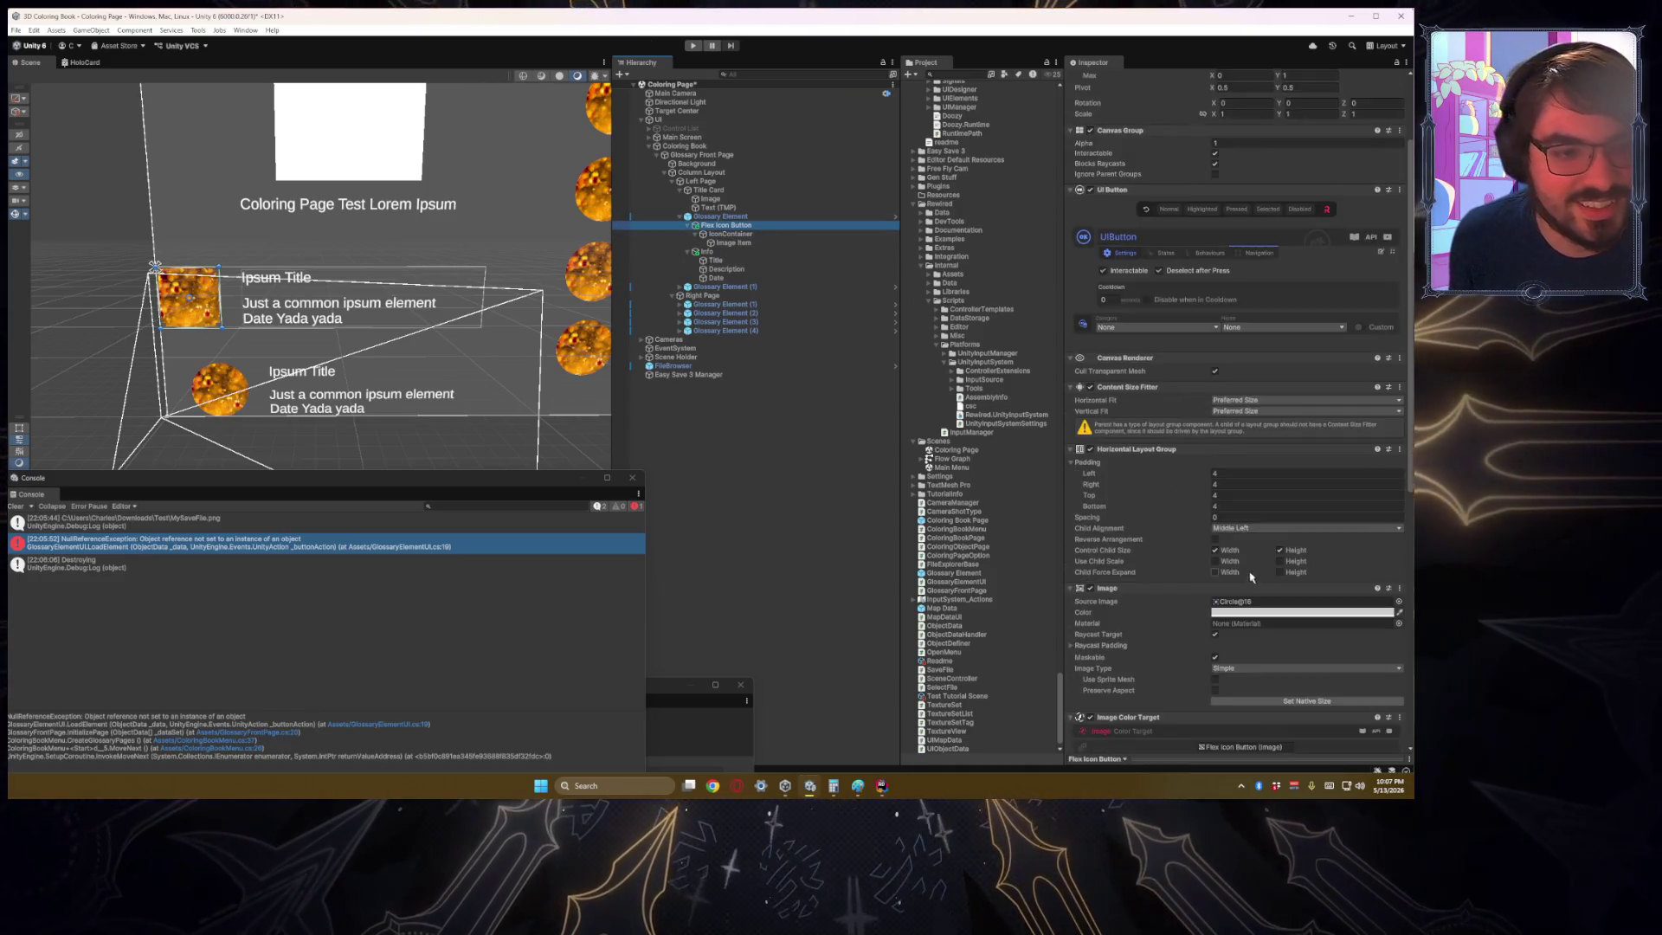
pyautogui.click(1399, 423)
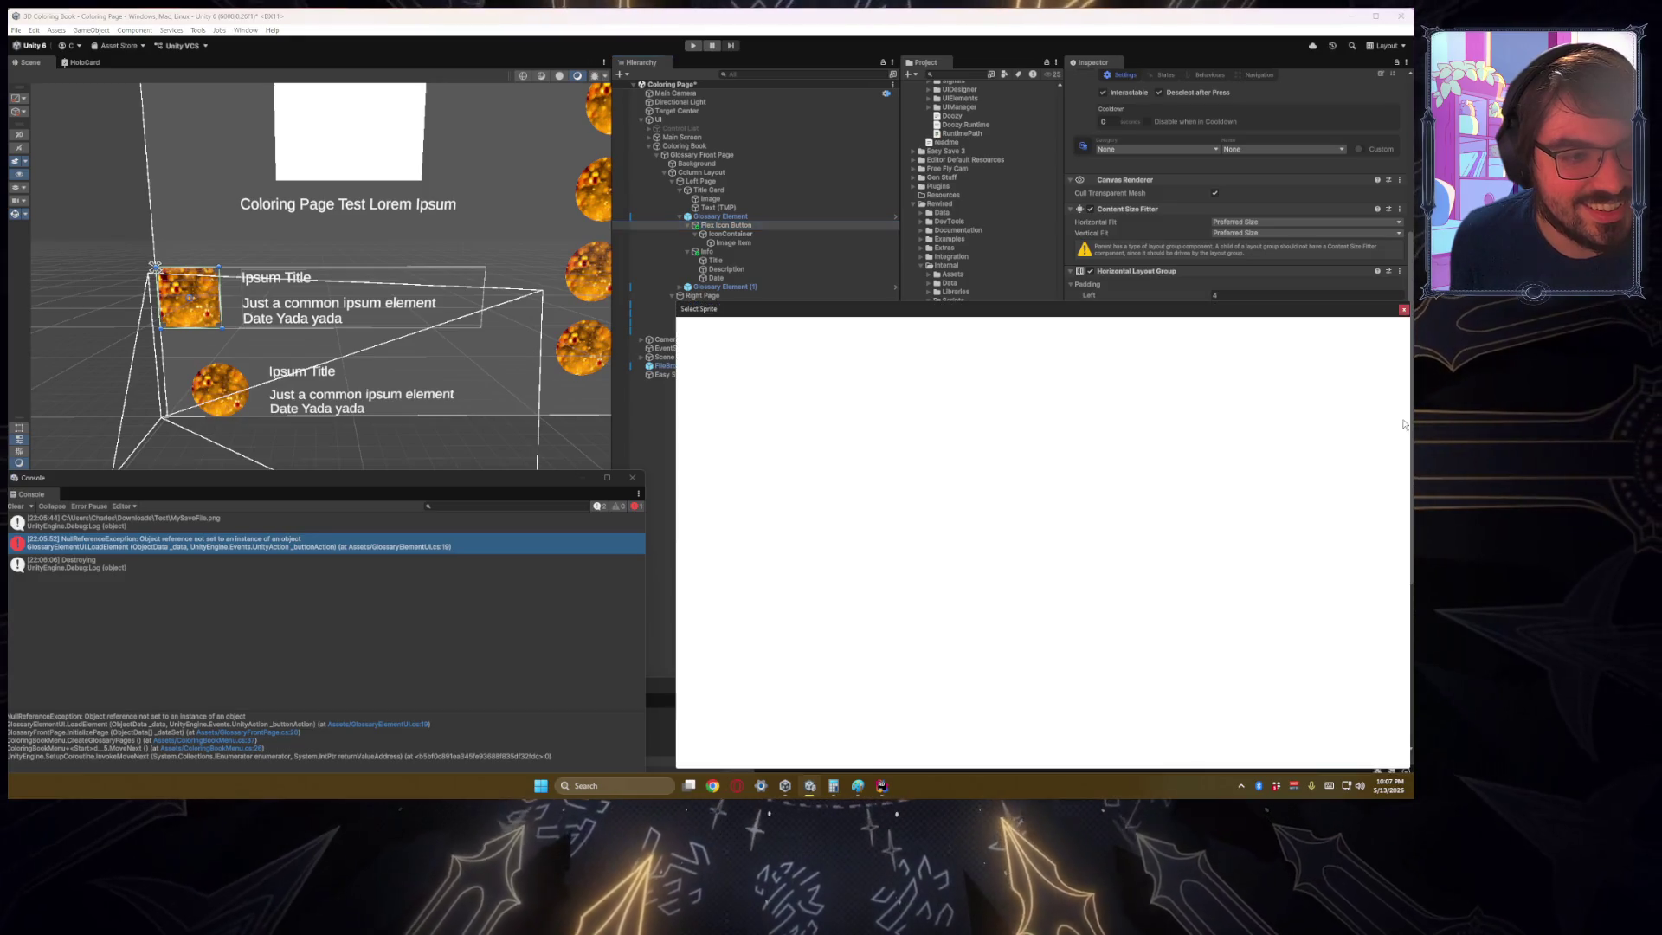
pyautogui.write('Circle')
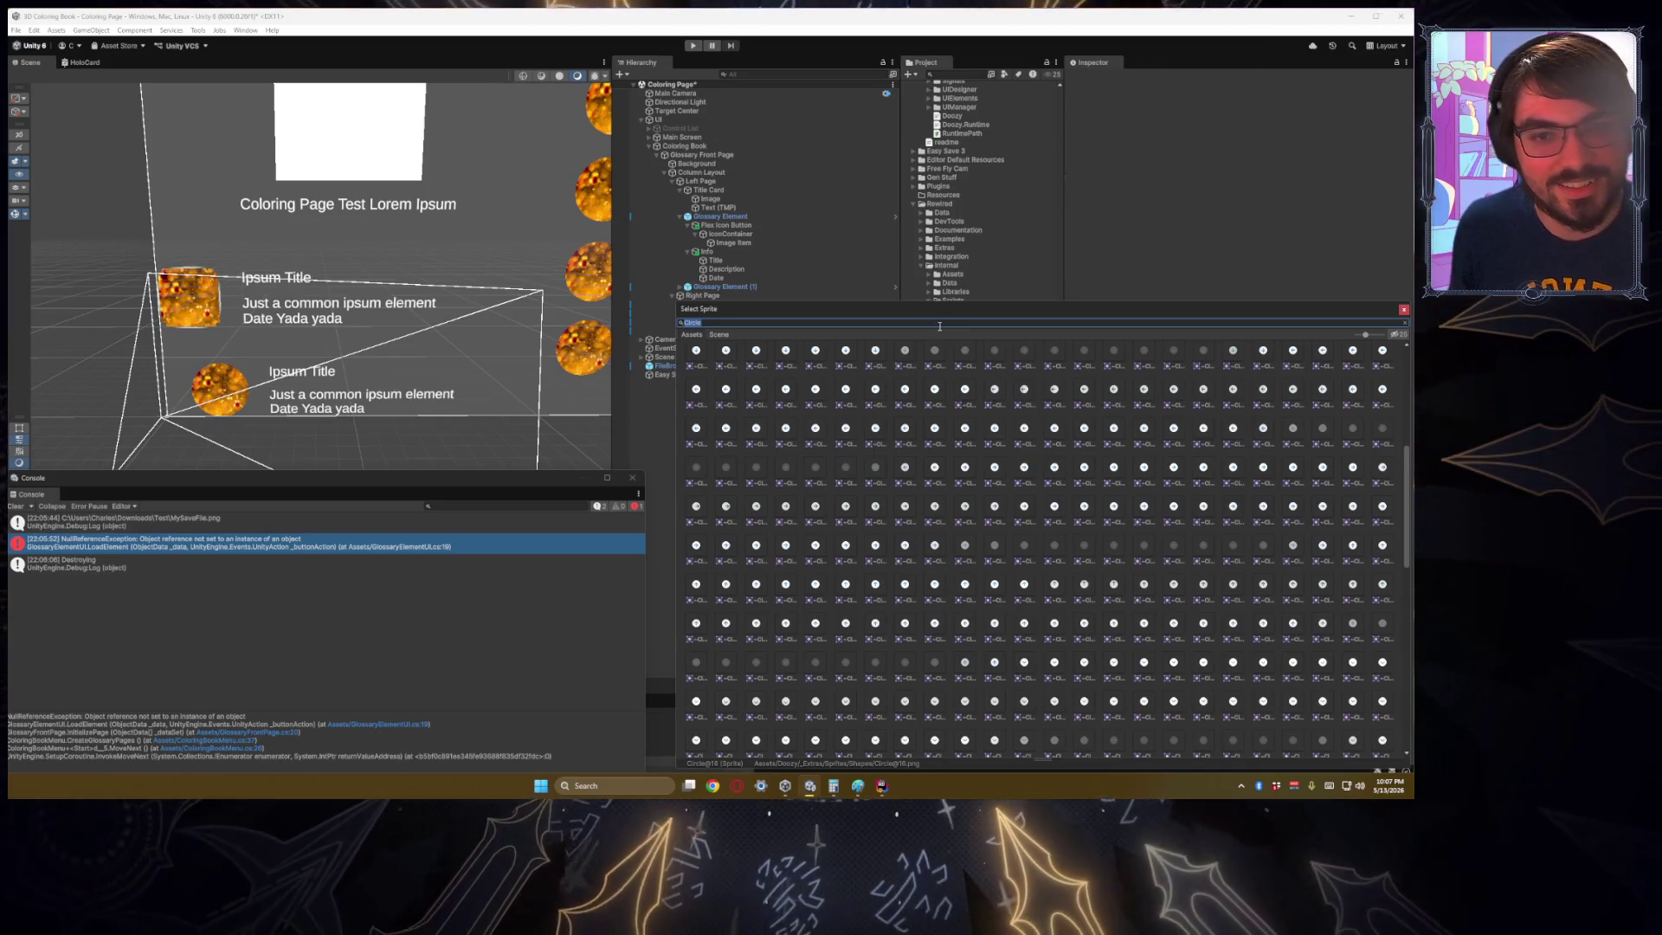
pyautogui.press('BackSpace')
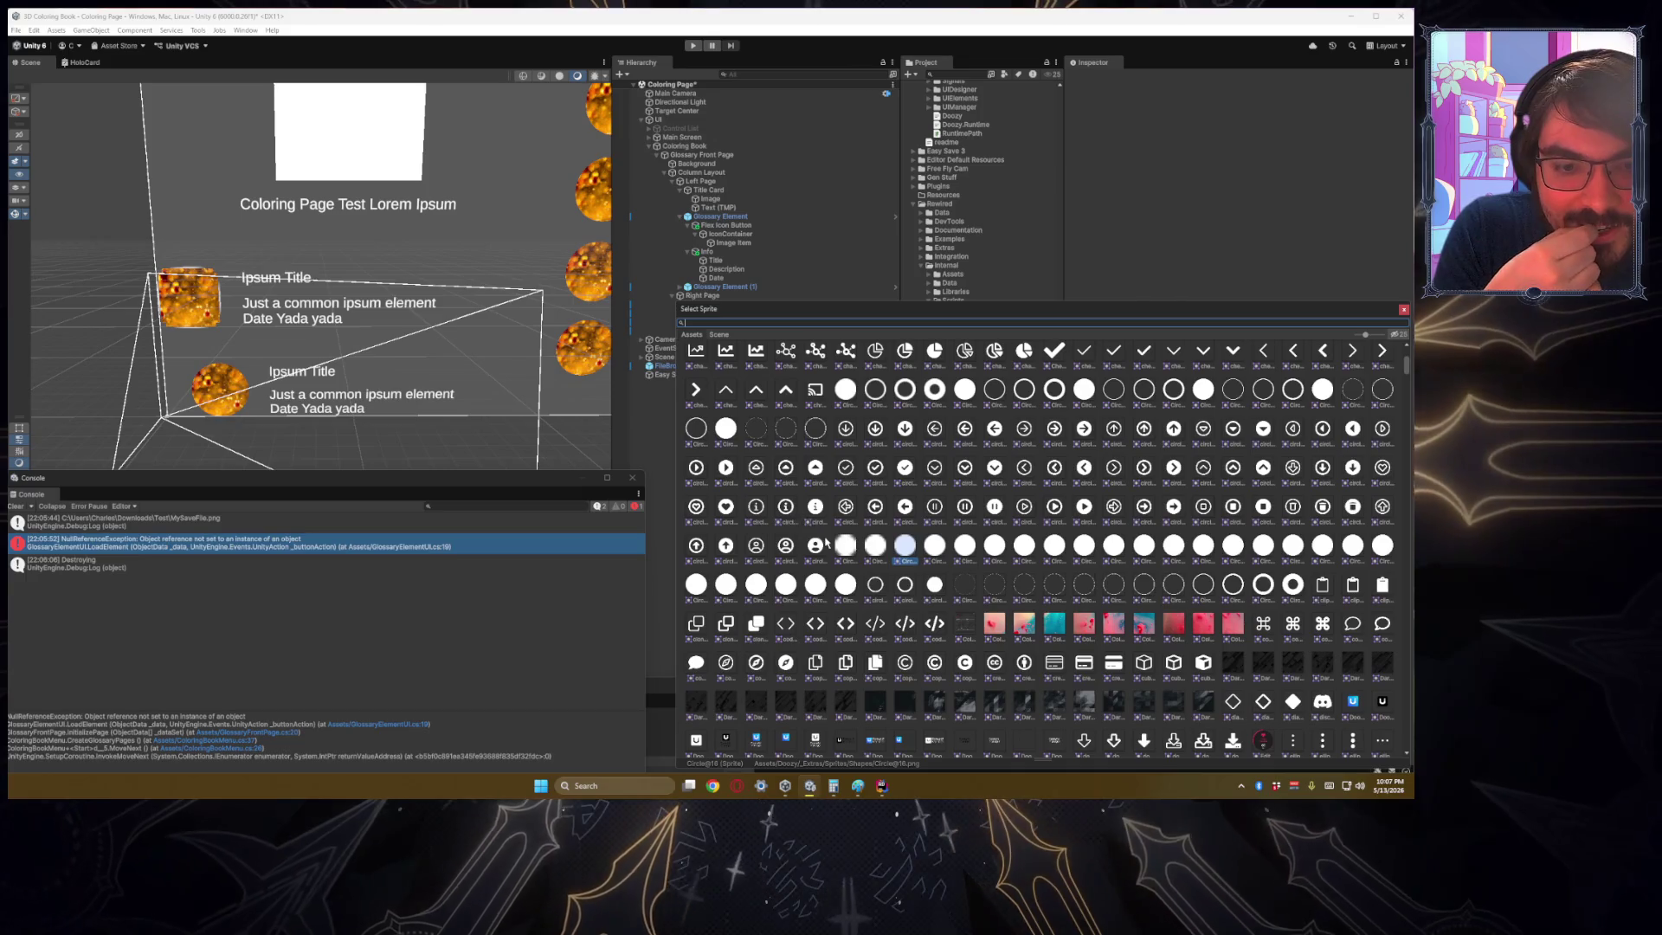
pyautogui.click(785, 588)
pyautogui.click(755, 589)
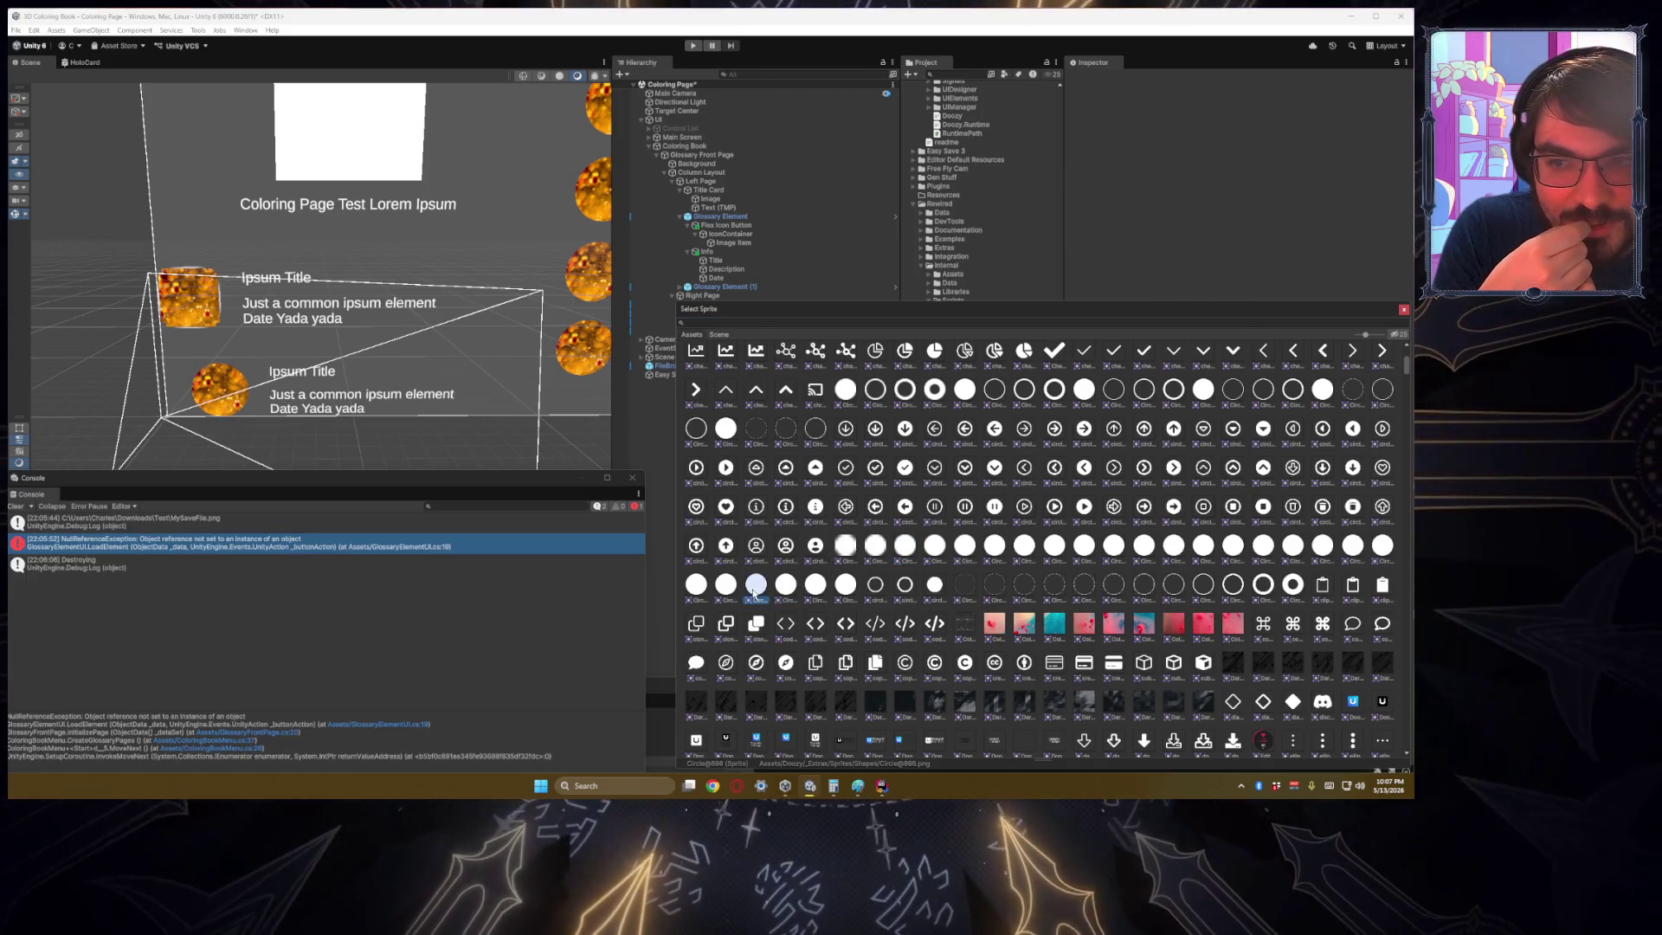
pyautogui.doubleClick(755, 589)
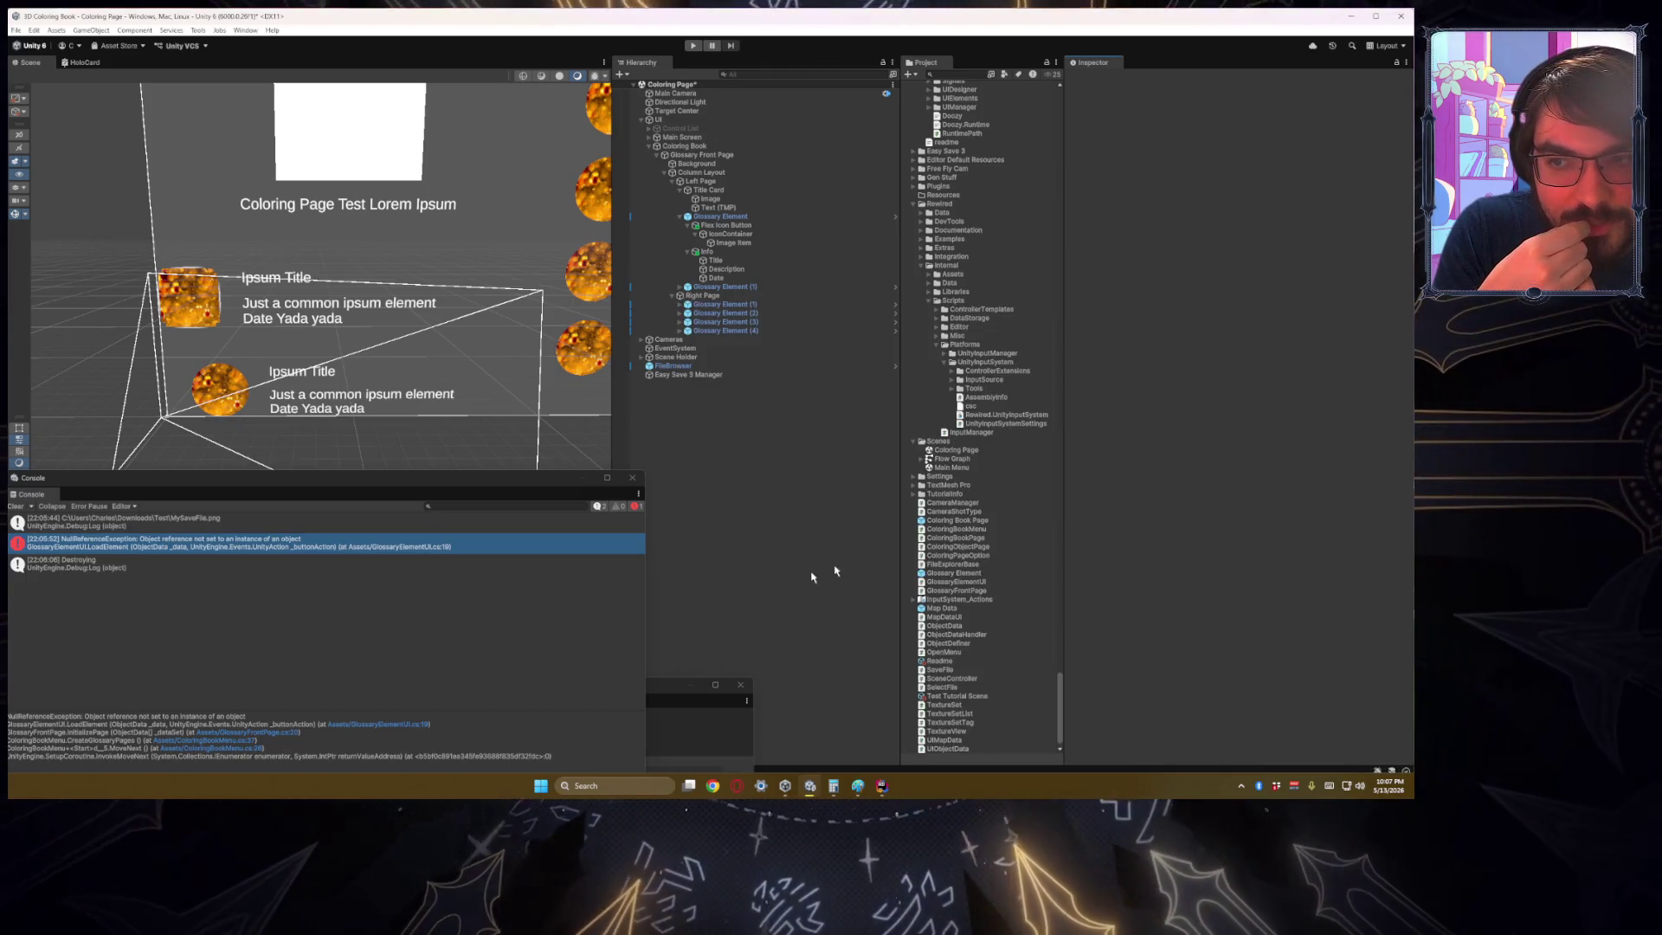
pyautogui.click(731, 226)
# Step: Try Circle@64 and Circle@416 on the button image, settling on Circle@128 with Simple type
pyautogui.scroll(-5, 1242, 548)
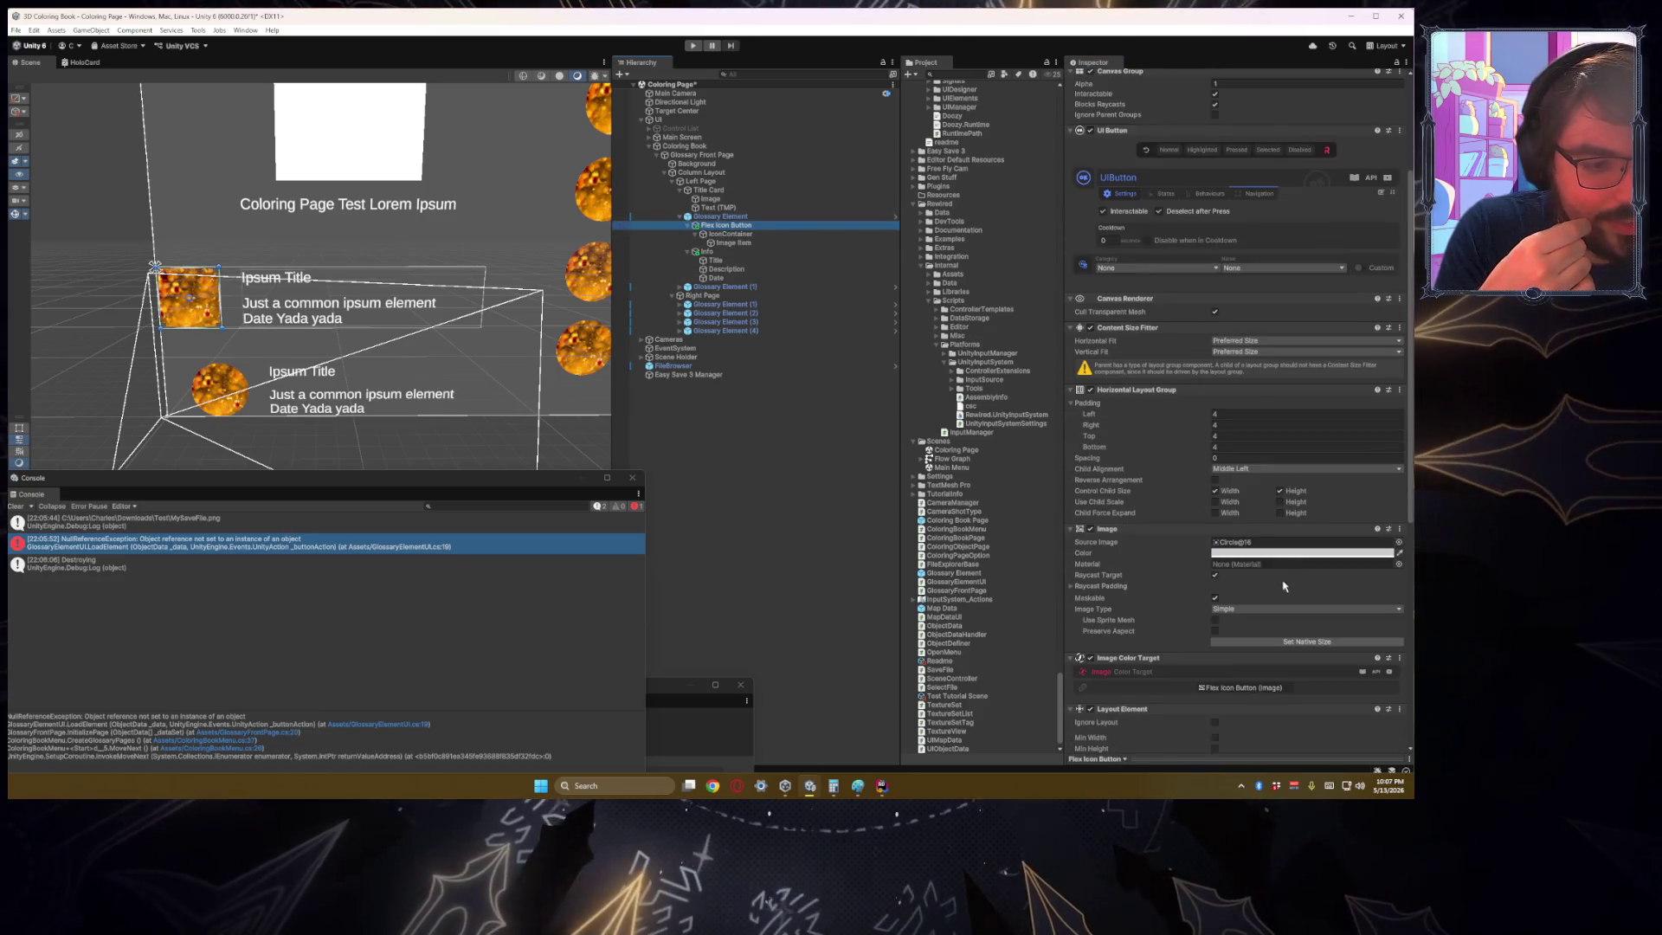
pyautogui.click(1242, 544)
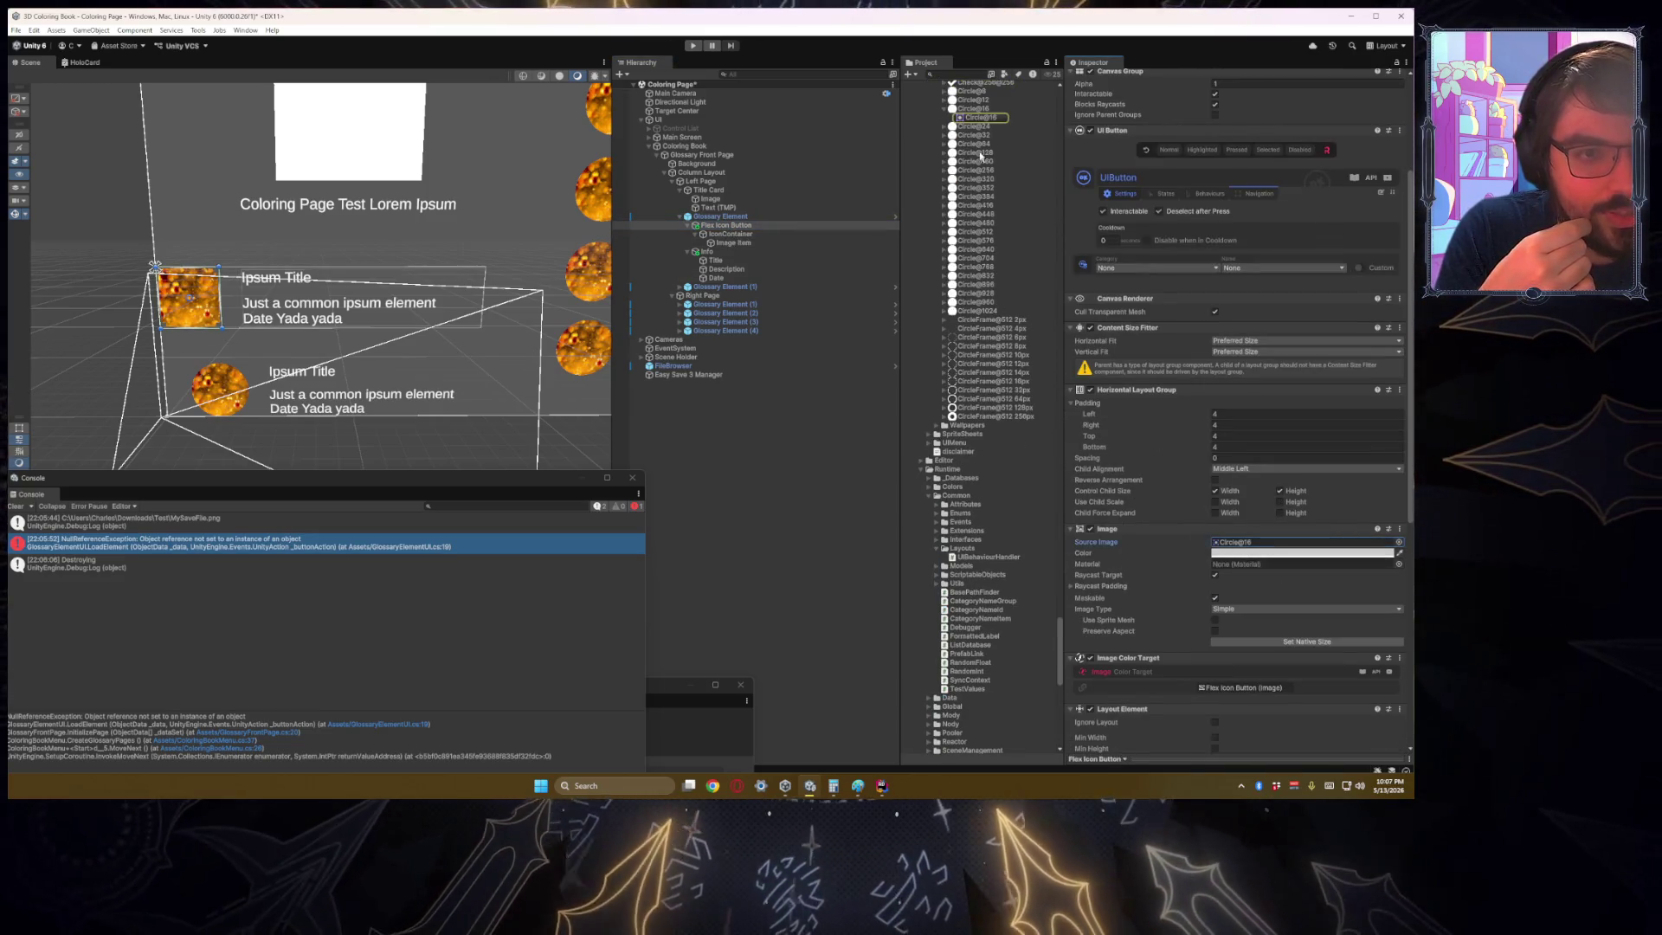
pyautogui.moveTo(974, 143); pyautogui.dragTo(1281, 542)
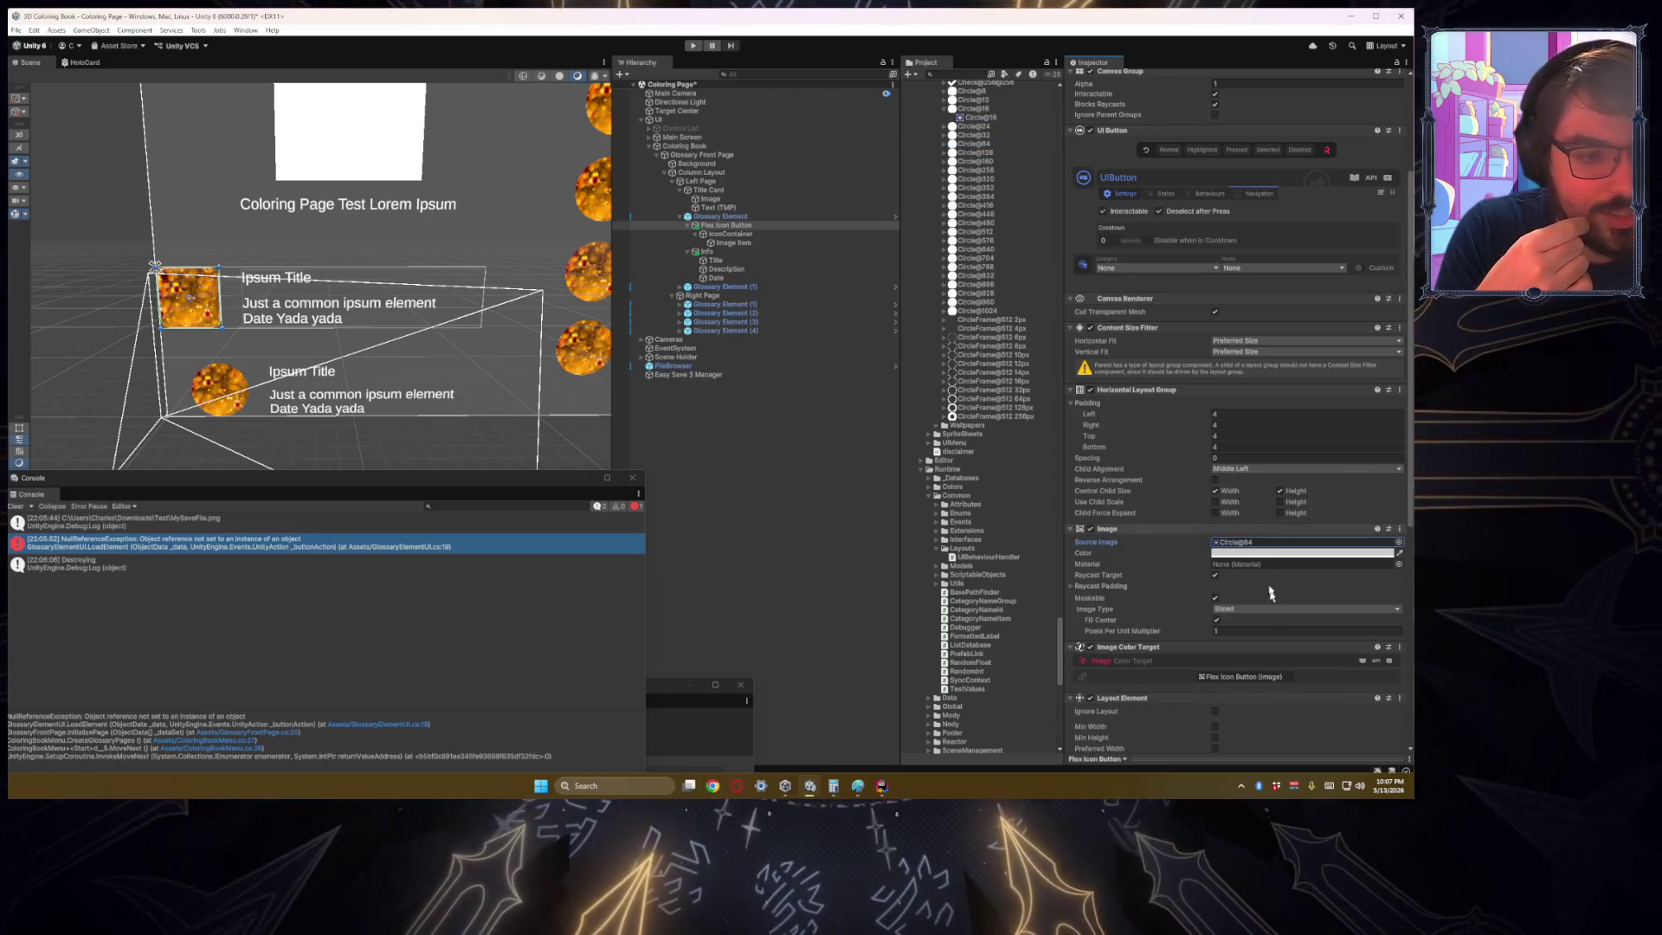
pyautogui.click(1232, 611)
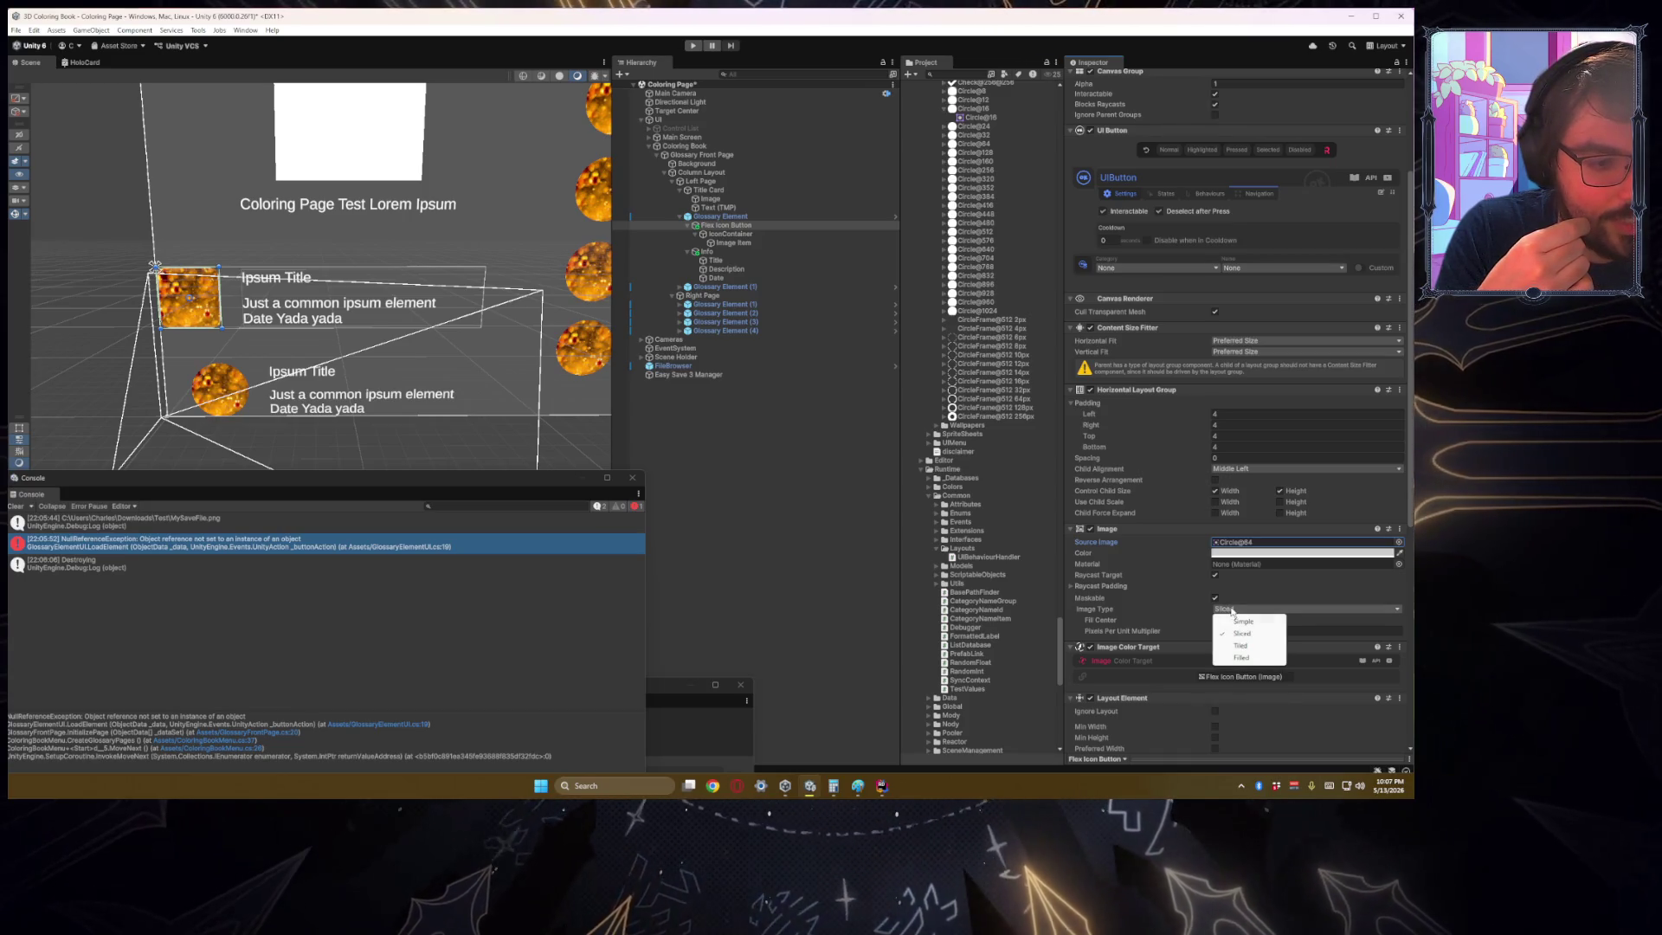
pyautogui.click(1242, 623)
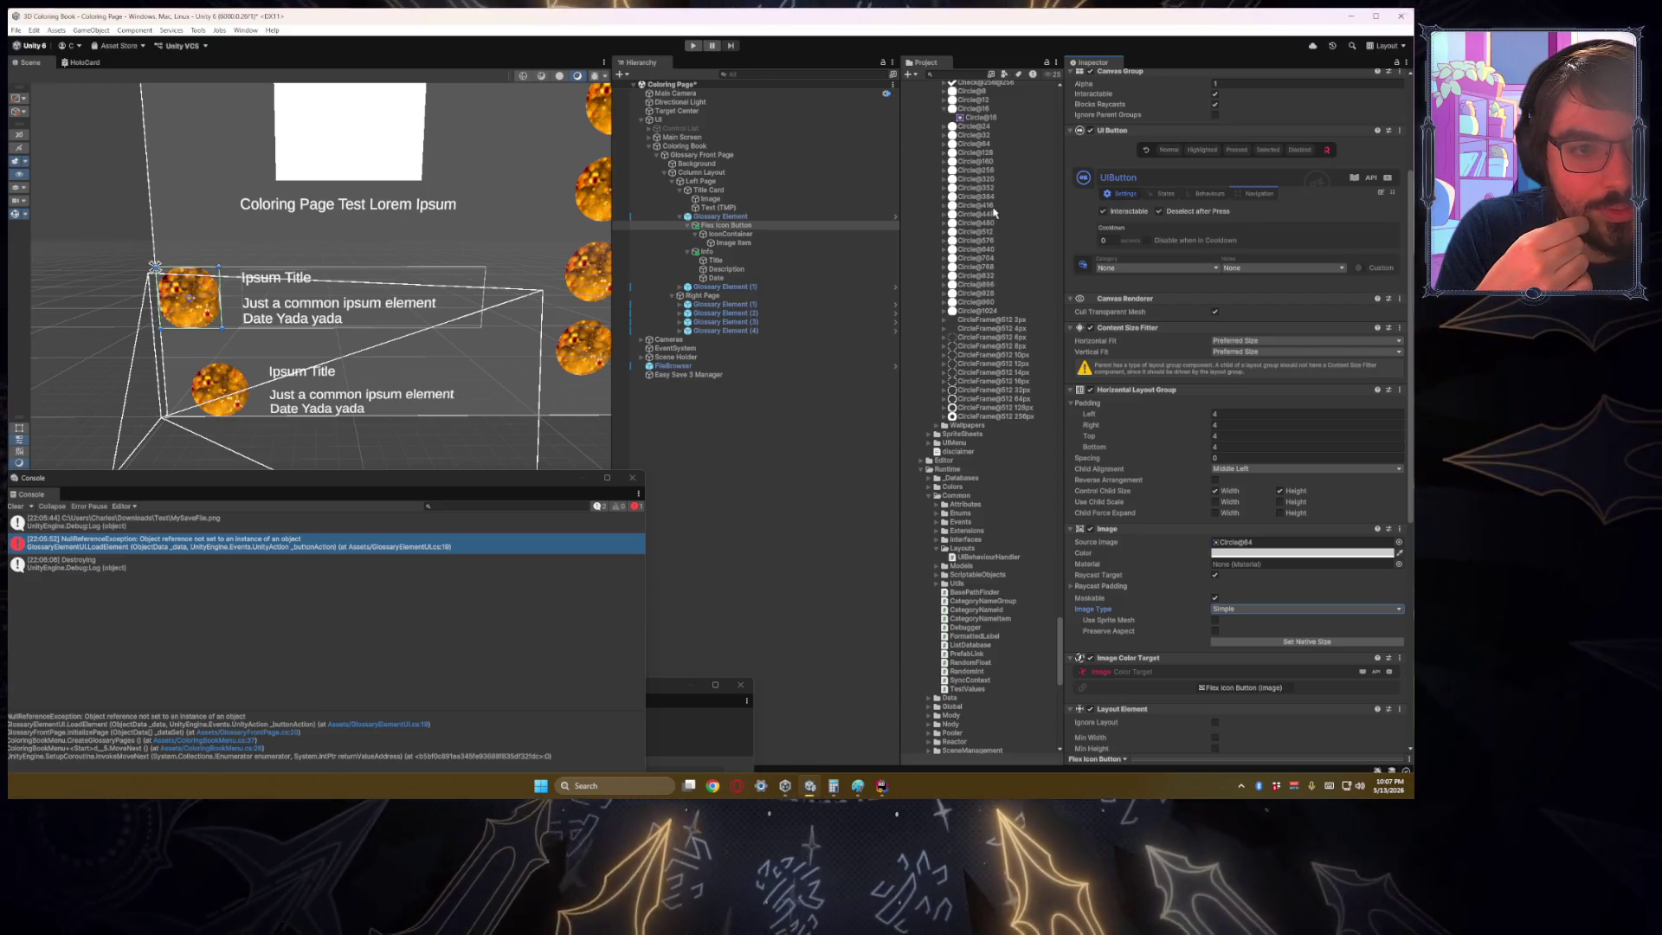
pyautogui.moveTo(994, 212)
pyautogui.mouseDown()
pyautogui.moveTo(1125, 389)
pyautogui.moveTo(1281, 542)
pyautogui.mouseUp()
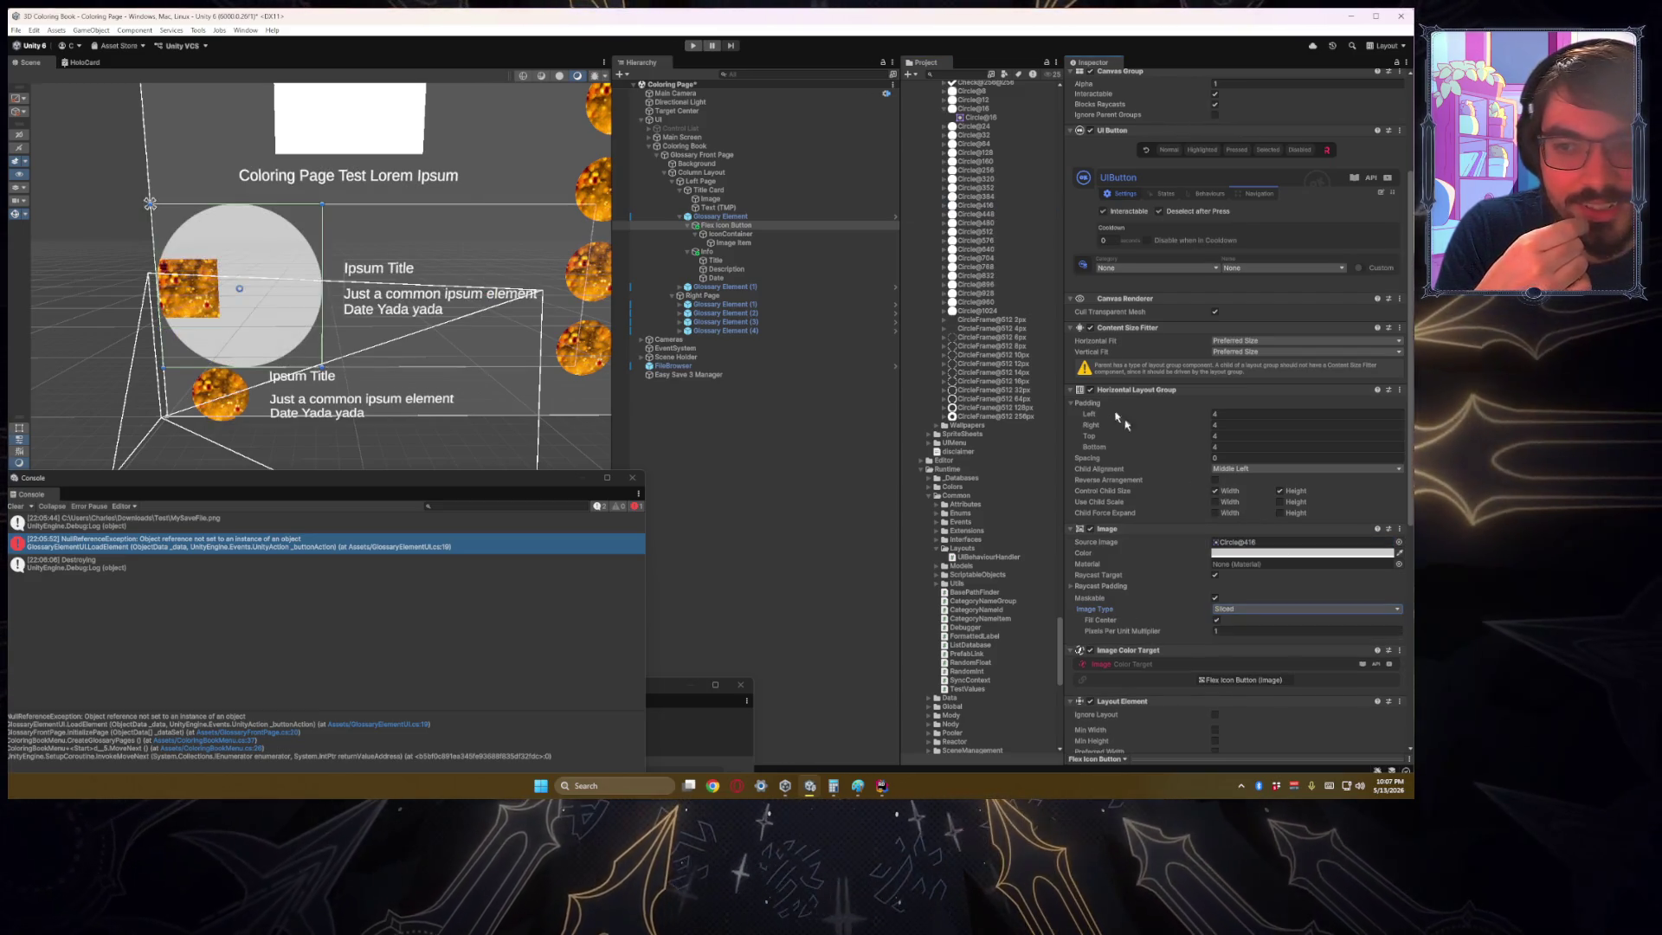
pyautogui.scroll(3, 990, 239)
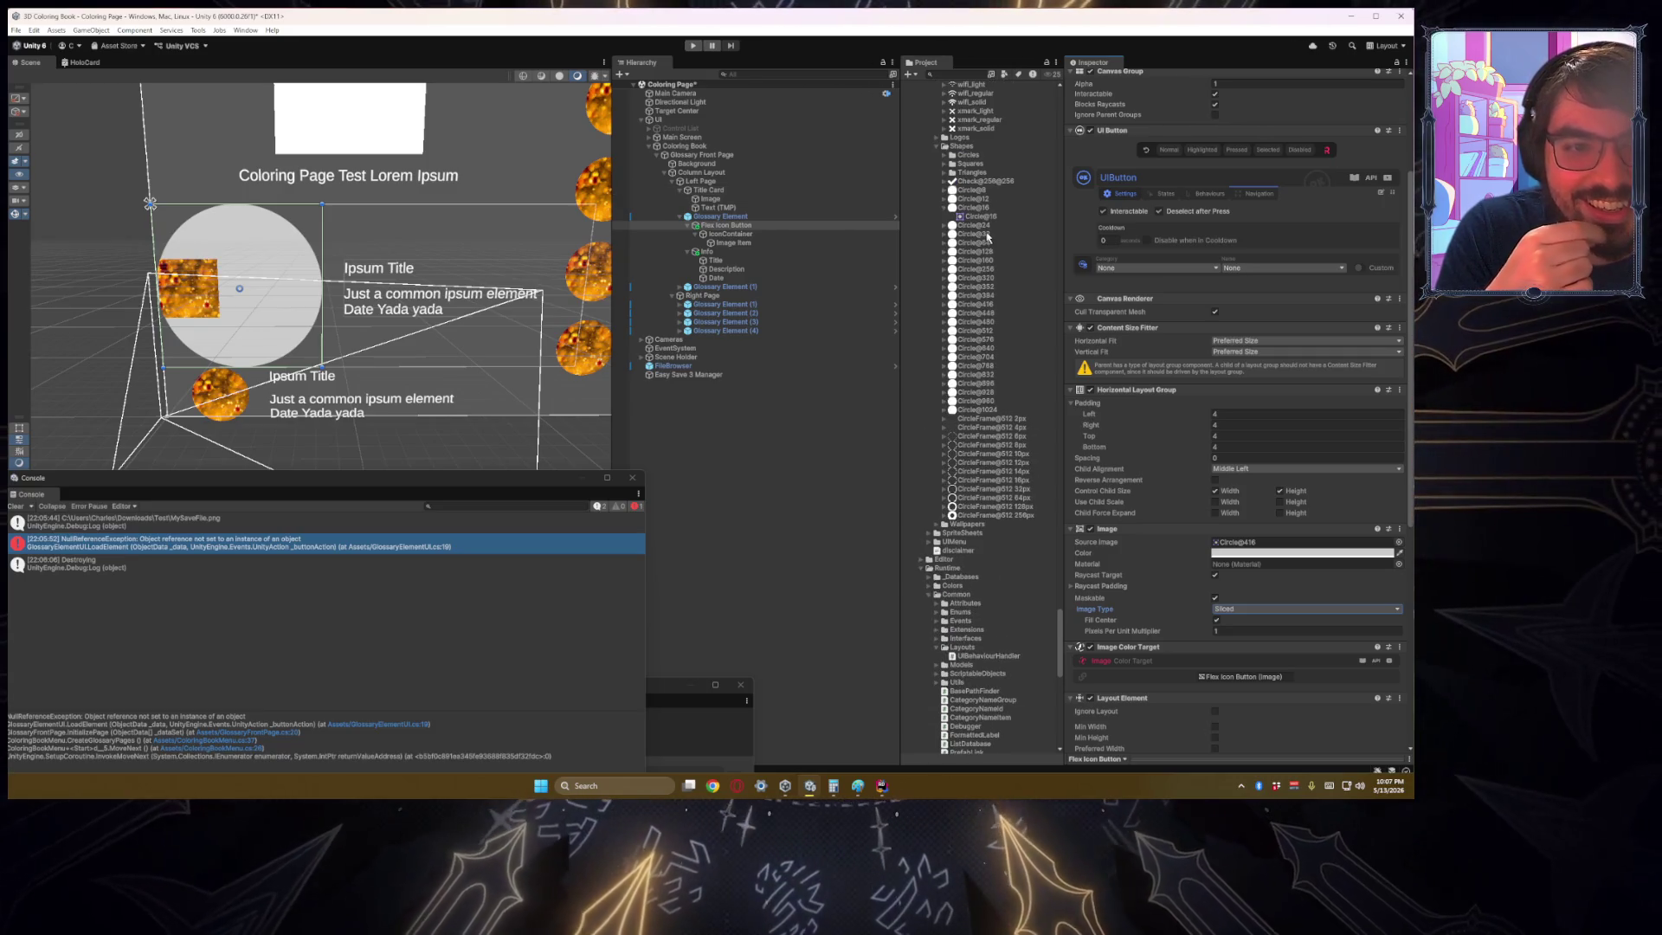
pyautogui.moveTo(991, 252); pyautogui.dragTo(1273, 543)
# Step: Set IconContainer's Layout Element flexible width to 1
pyautogui.click(773, 465)
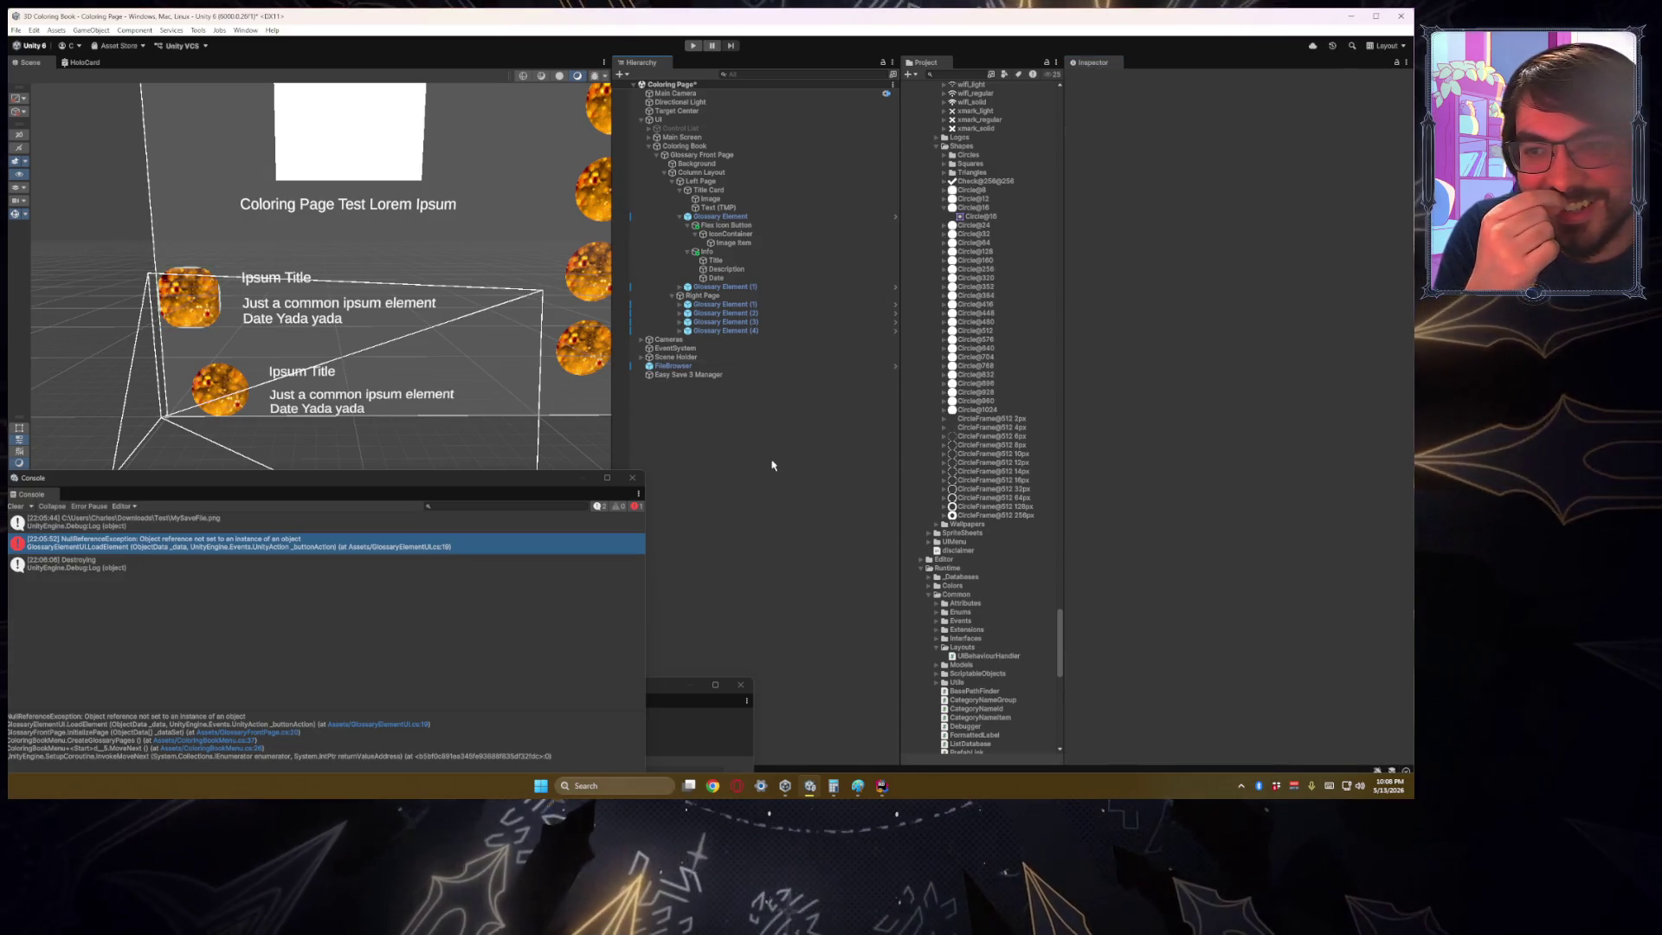
pyautogui.click(761, 234)
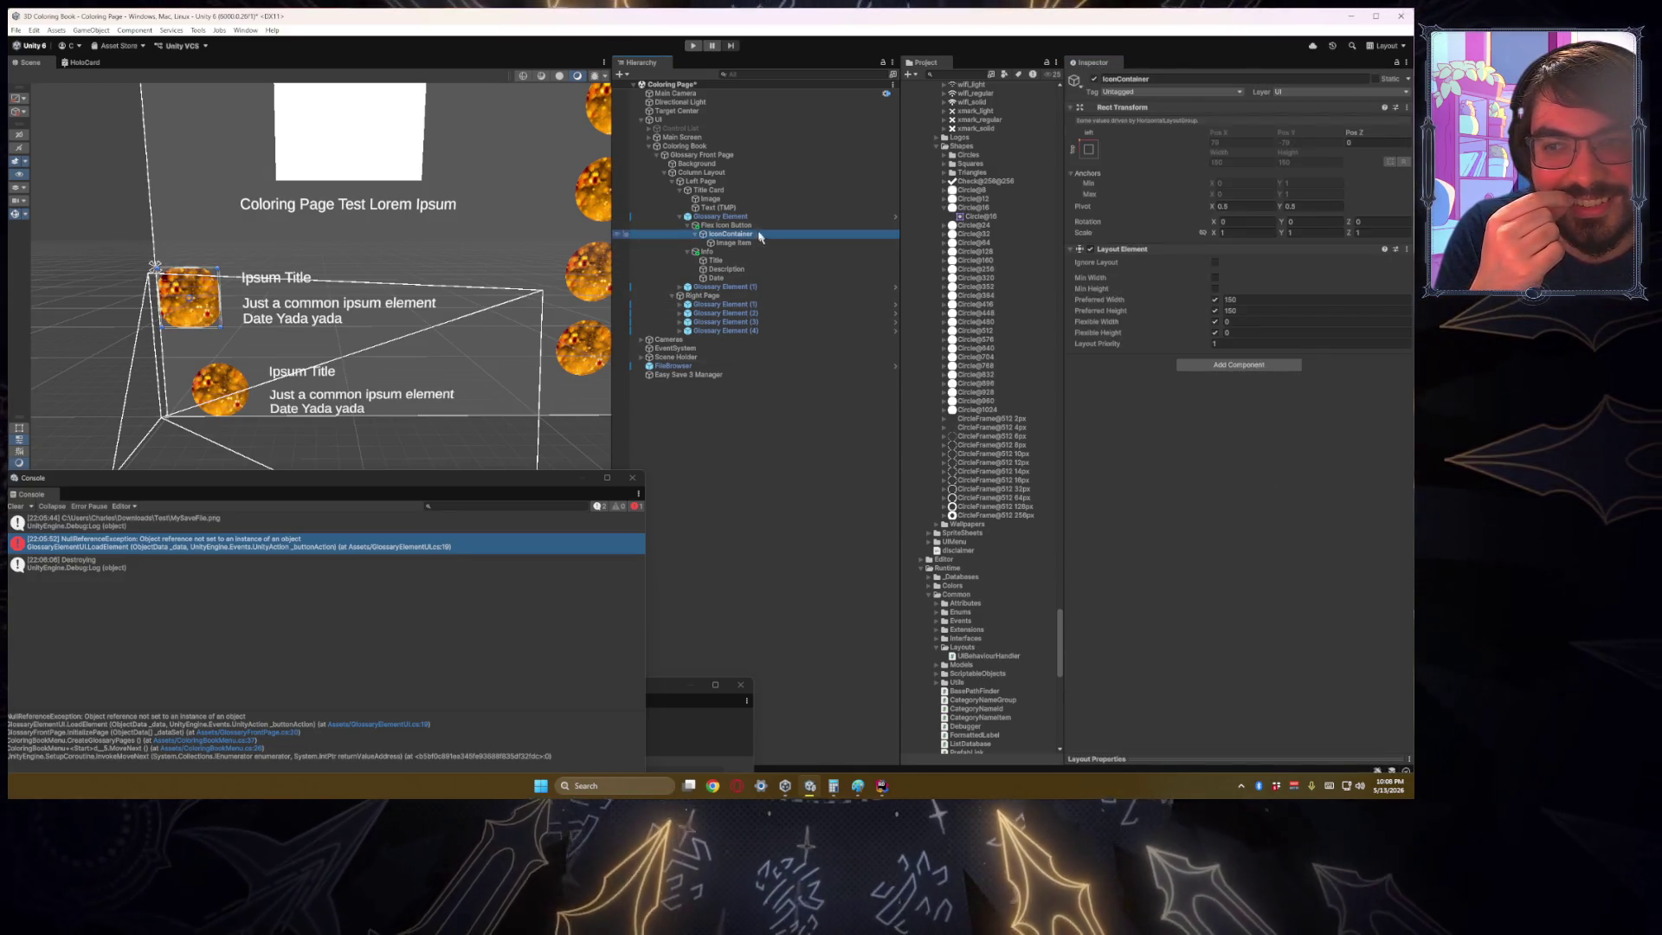
pyautogui.press('Up')
pyautogui.press('Down')
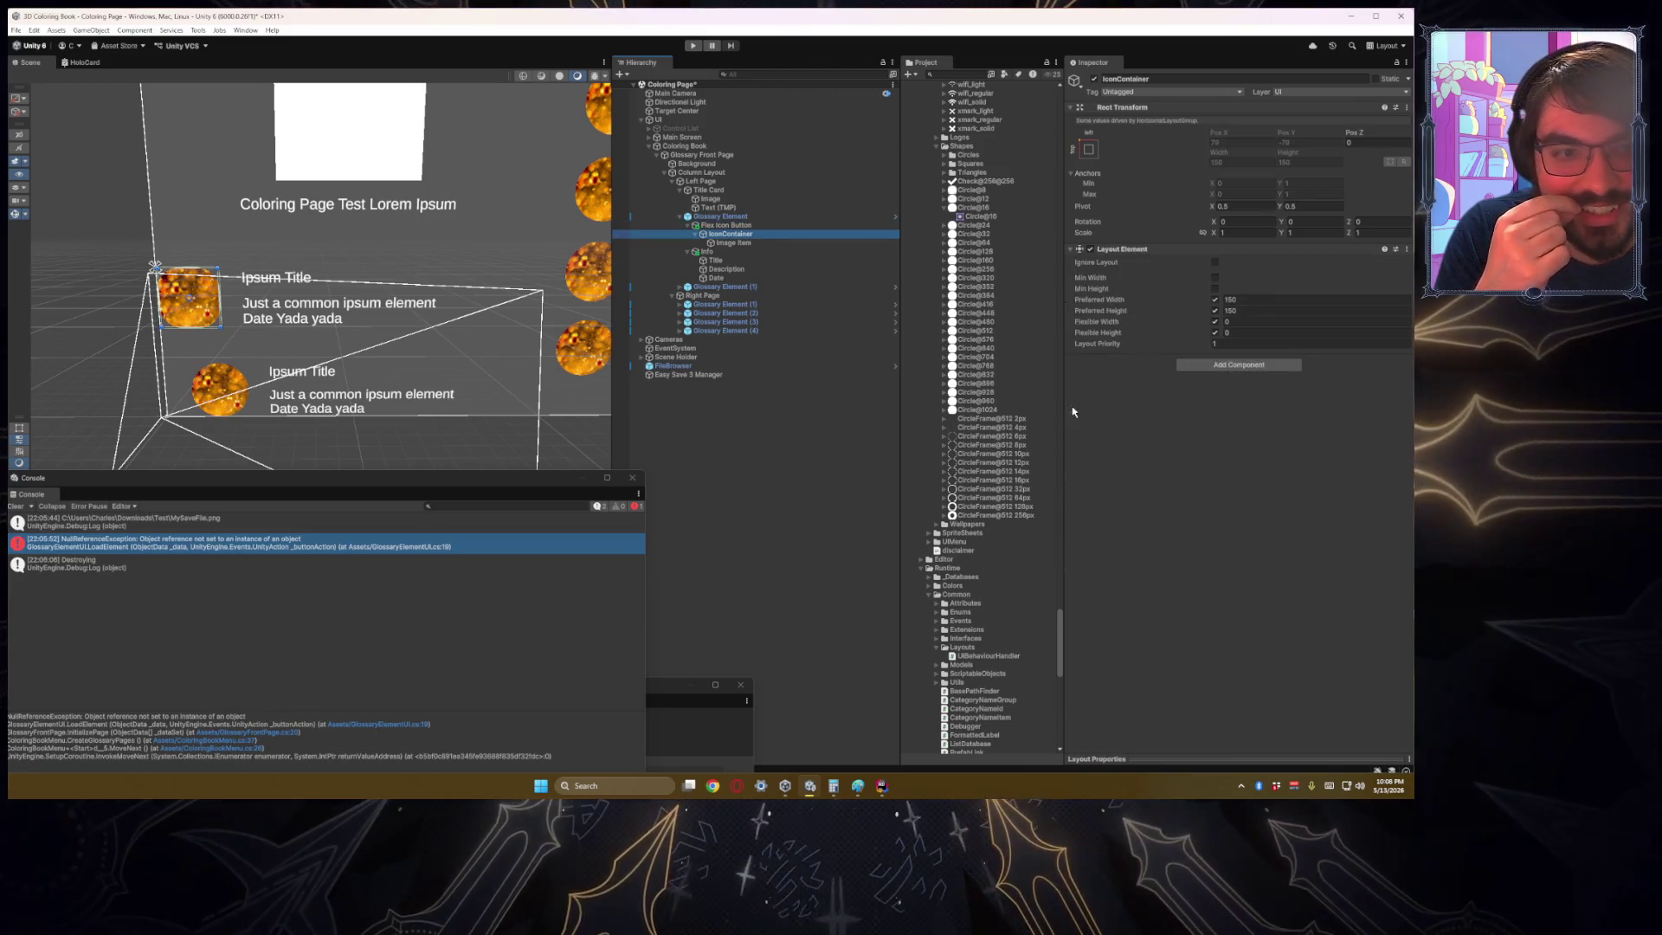
pyautogui.click(1215, 333)
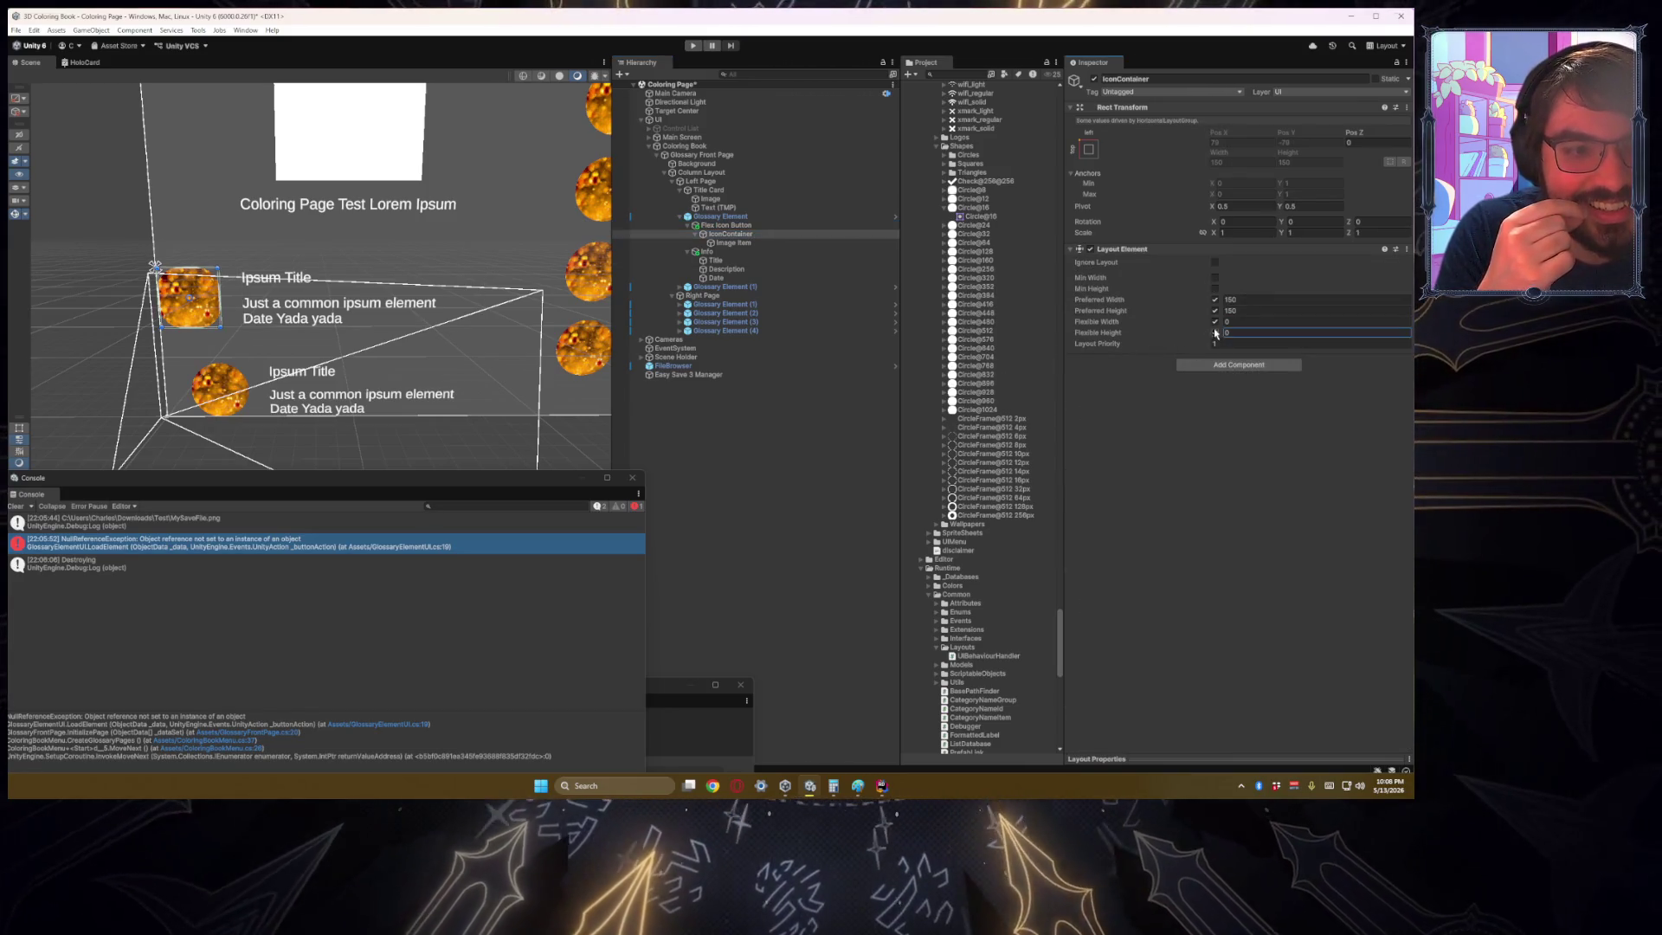
pyautogui.click(1214, 322)
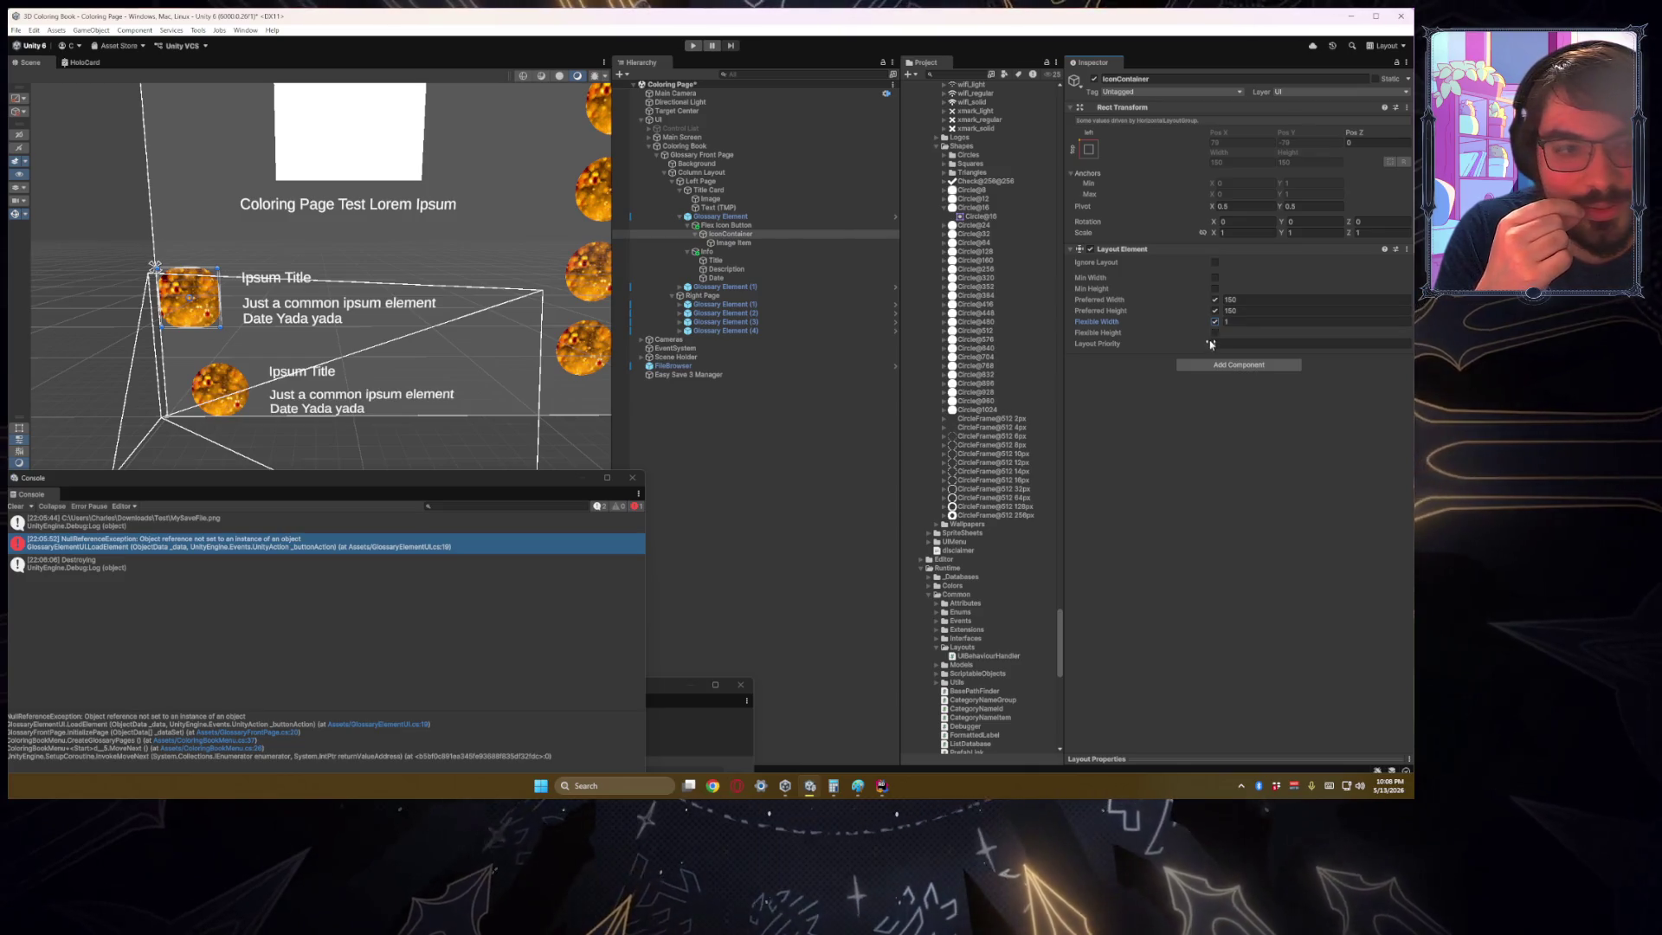
# Step: Remove Image Item's Layout Element and apply the stretch anchor preset to fill its parent
pyautogui.click(730, 244)
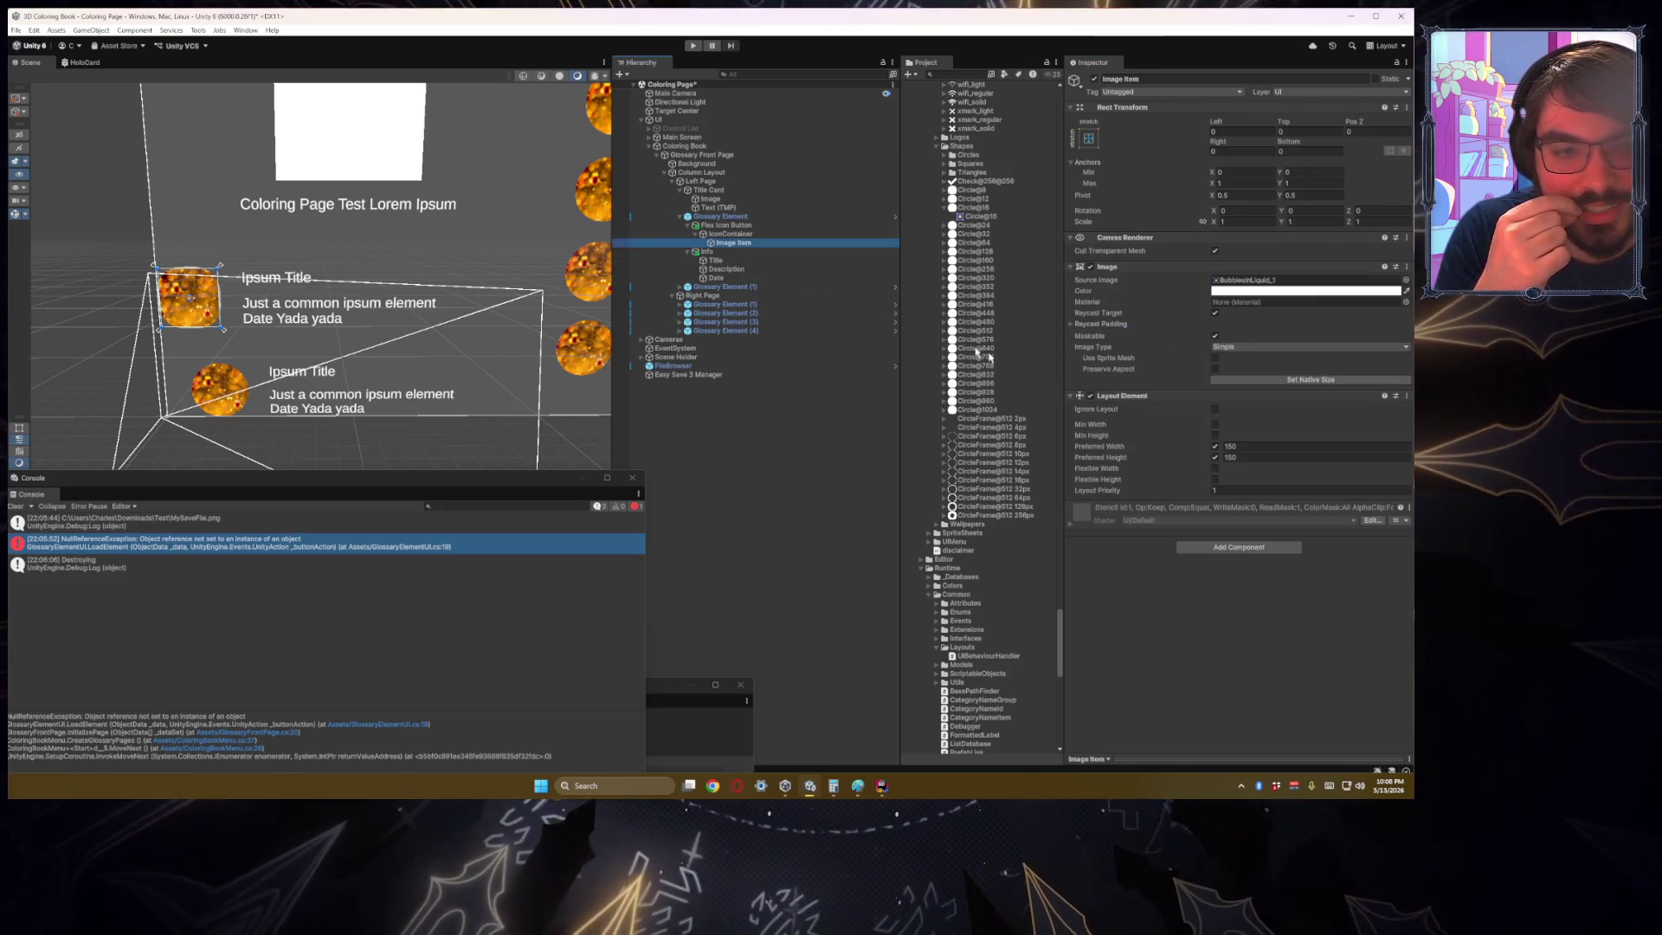
pyautogui.click(786, 226)
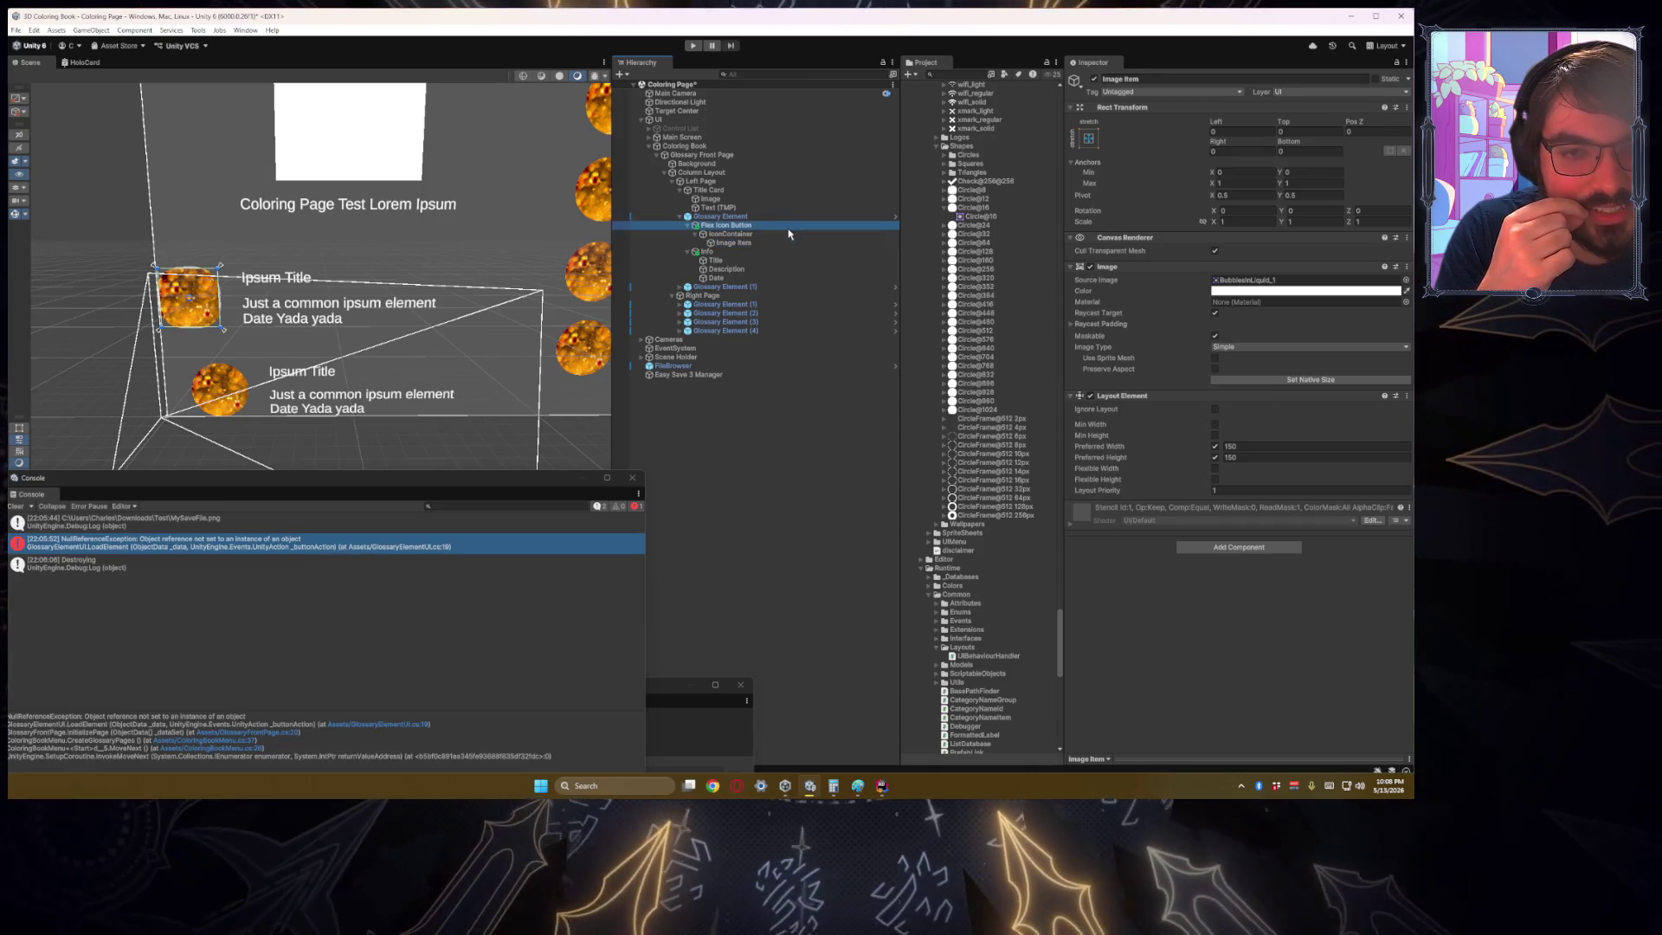
pyautogui.click(792, 243)
pyautogui.rightClick(1161, 396)
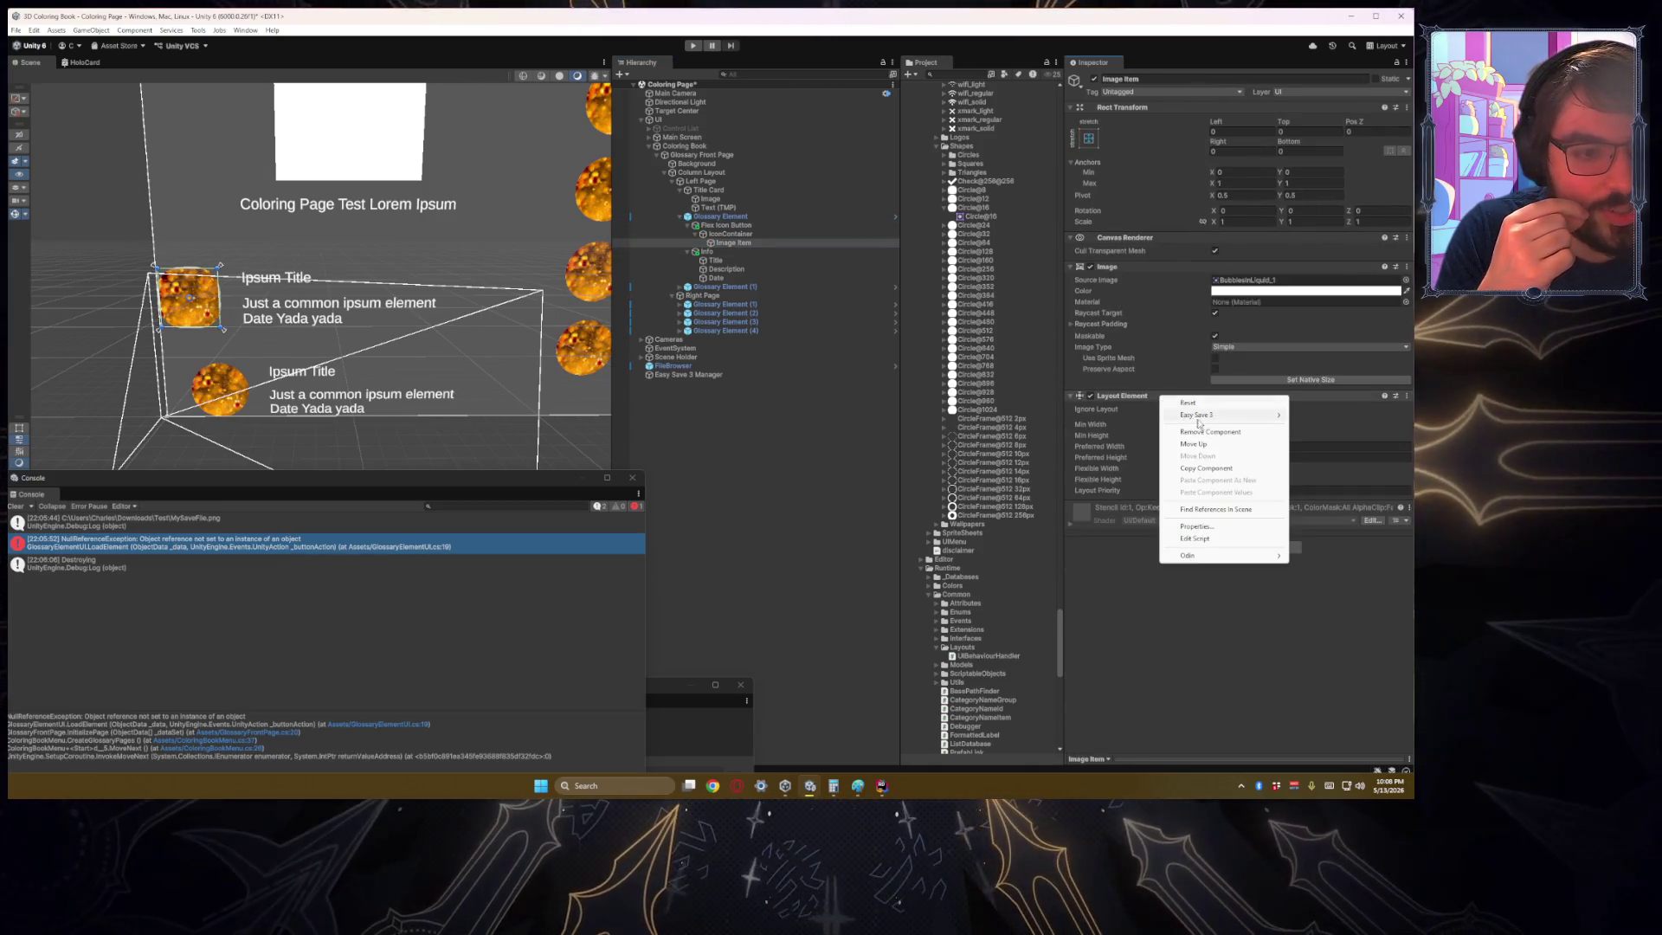
pyautogui.click(1247, 416)
pyautogui.click(1091, 139)
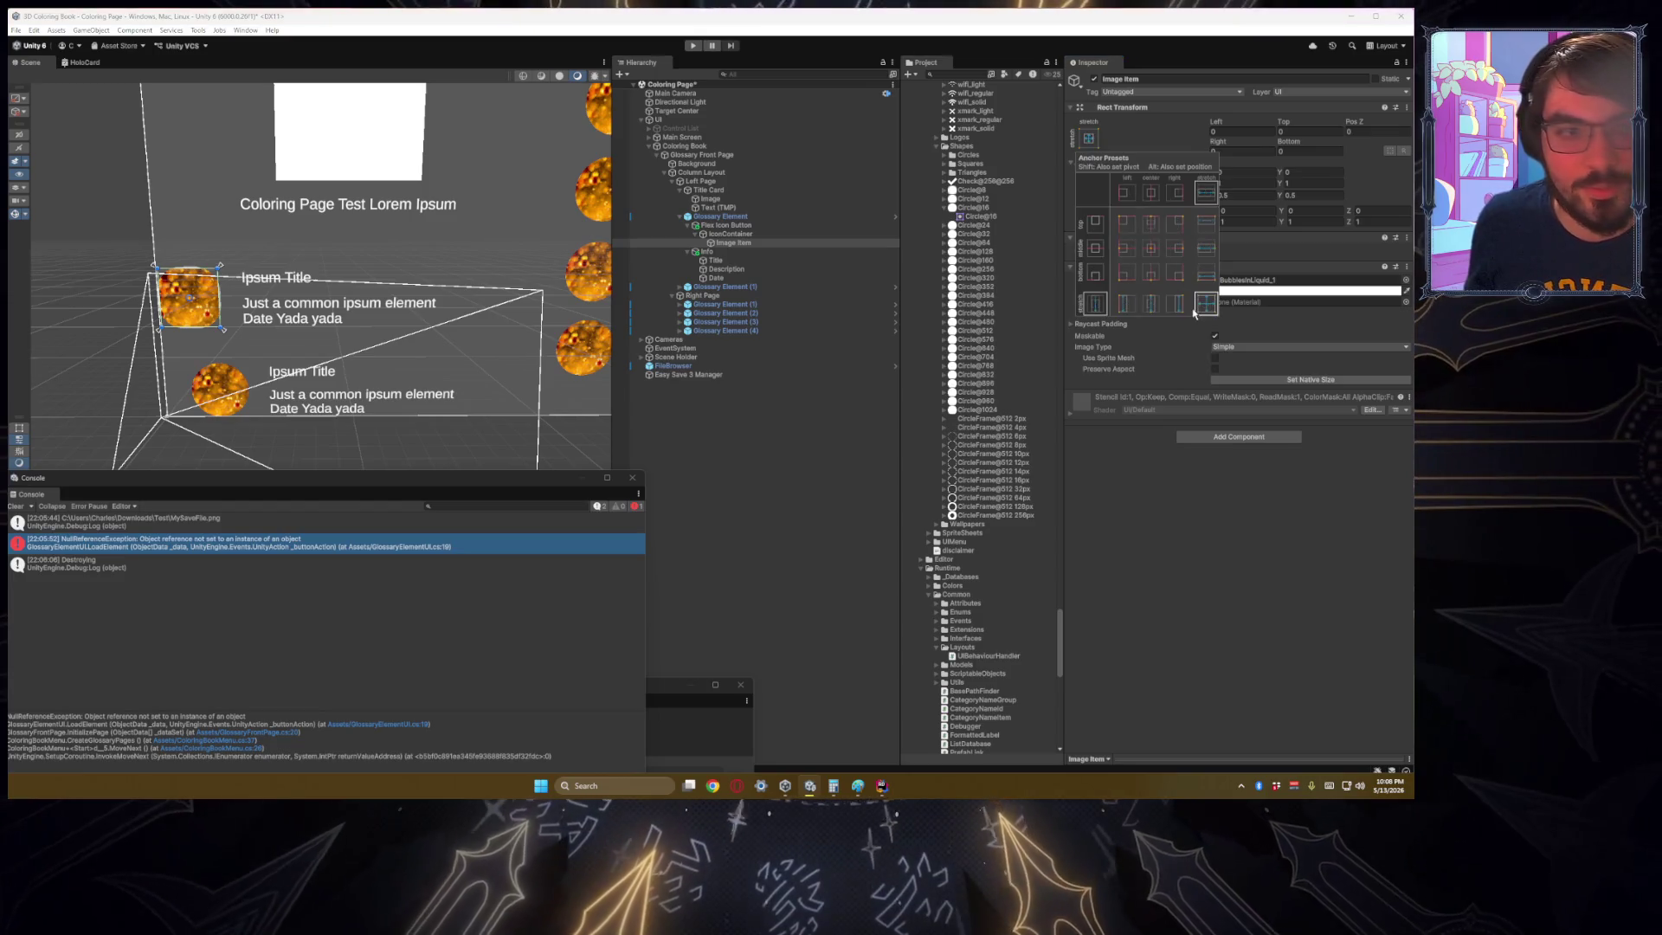
pyautogui.click(1202, 310)
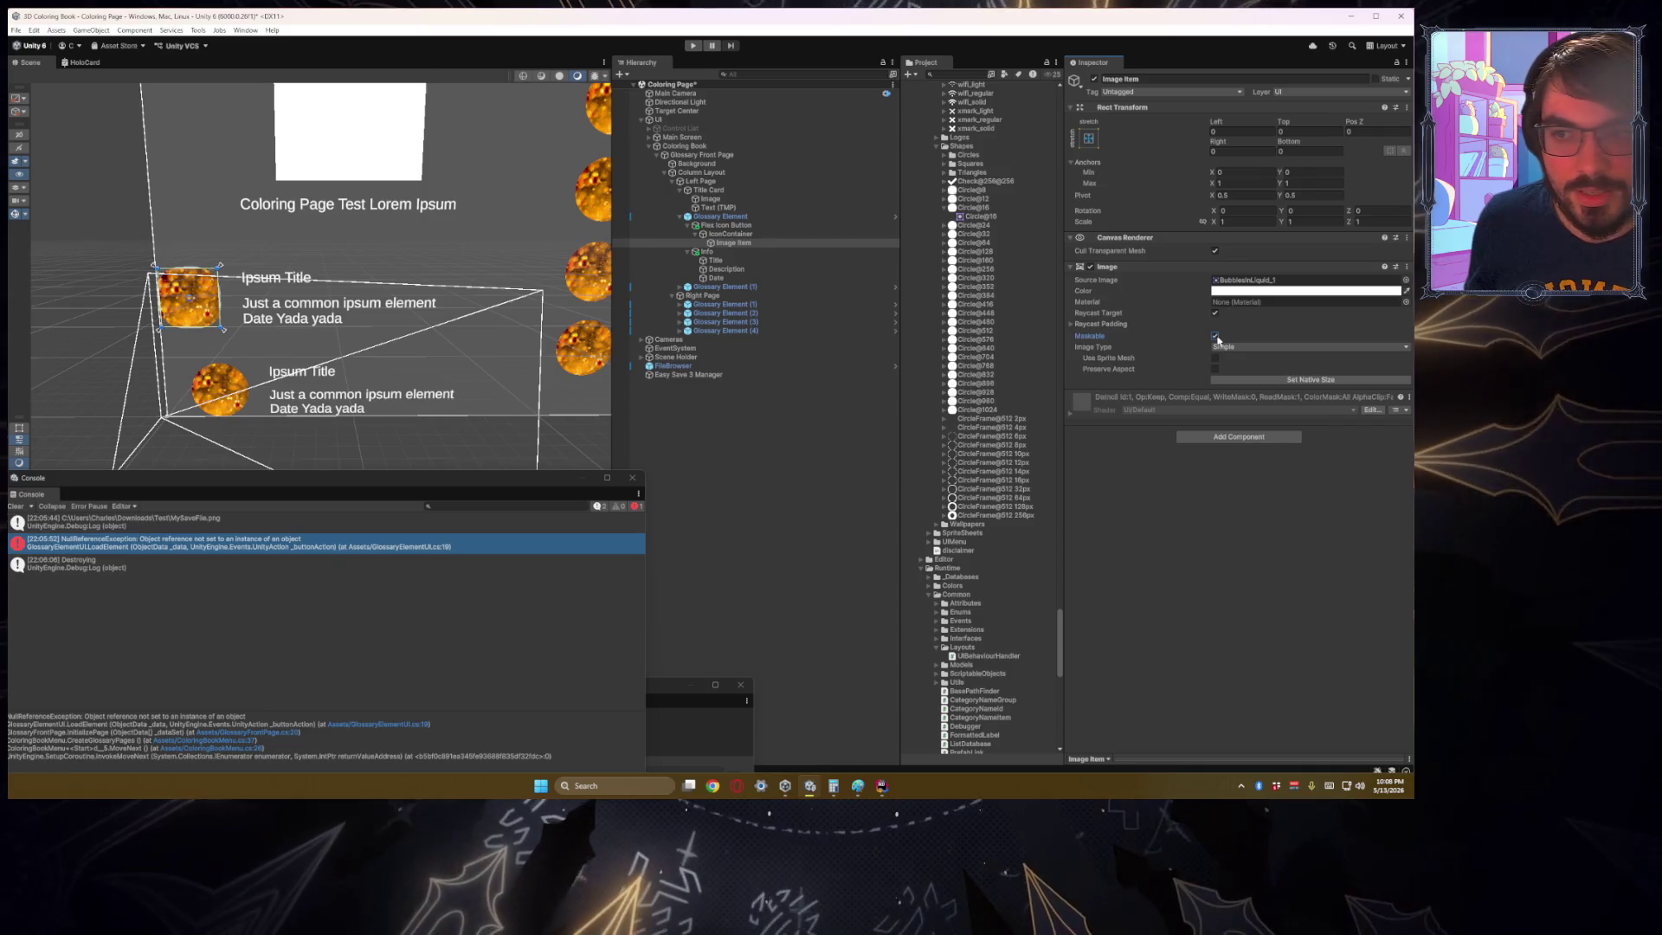
# Step: Set Flex Icon Button's Image Type to Simple
pyautogui.press('Up')
pyautogui.press('Up')
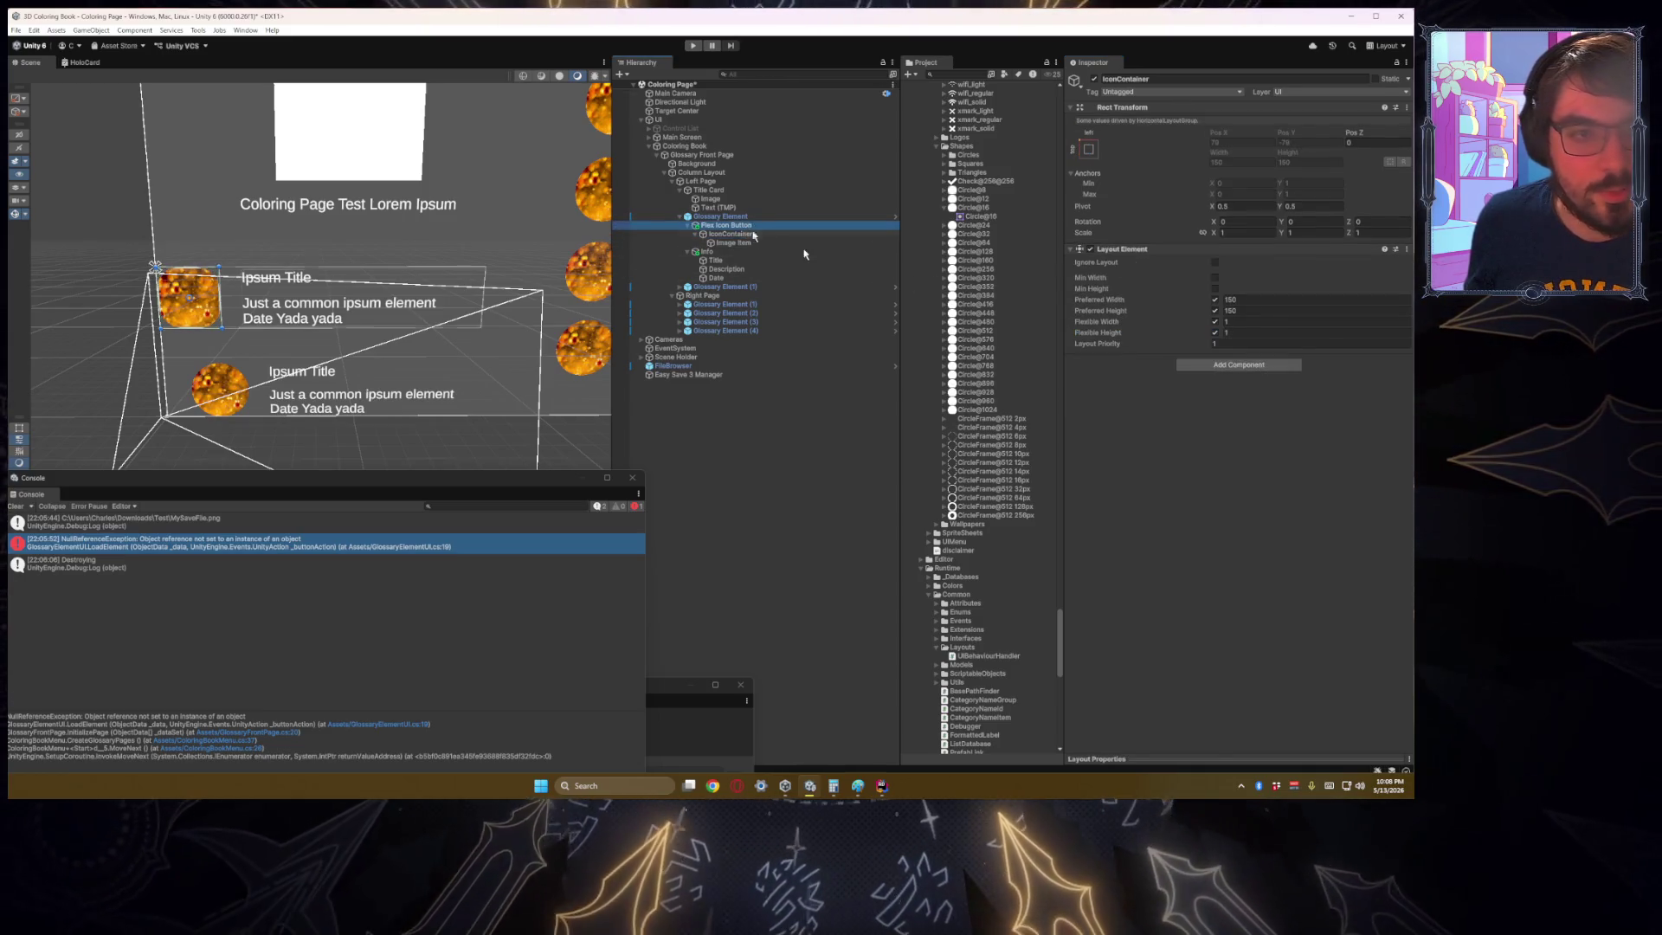
pyautogui.scroll(-5, 1171, 453)
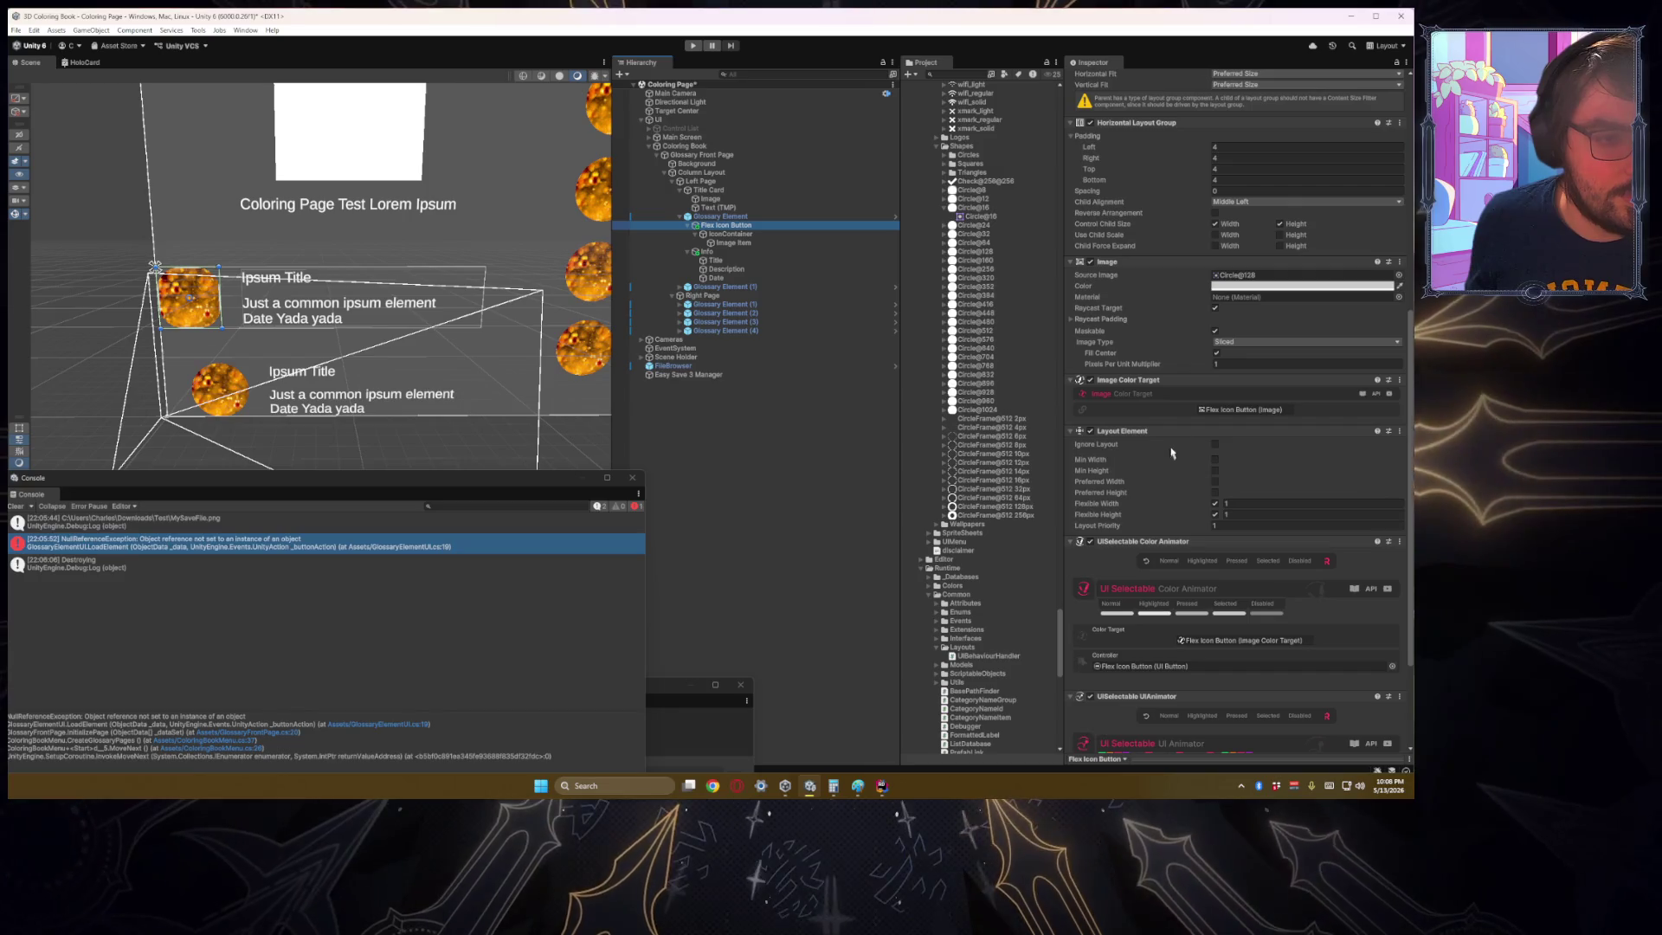
pyautogui.click(1229, 346)
pyautogui.click(1225, 350)
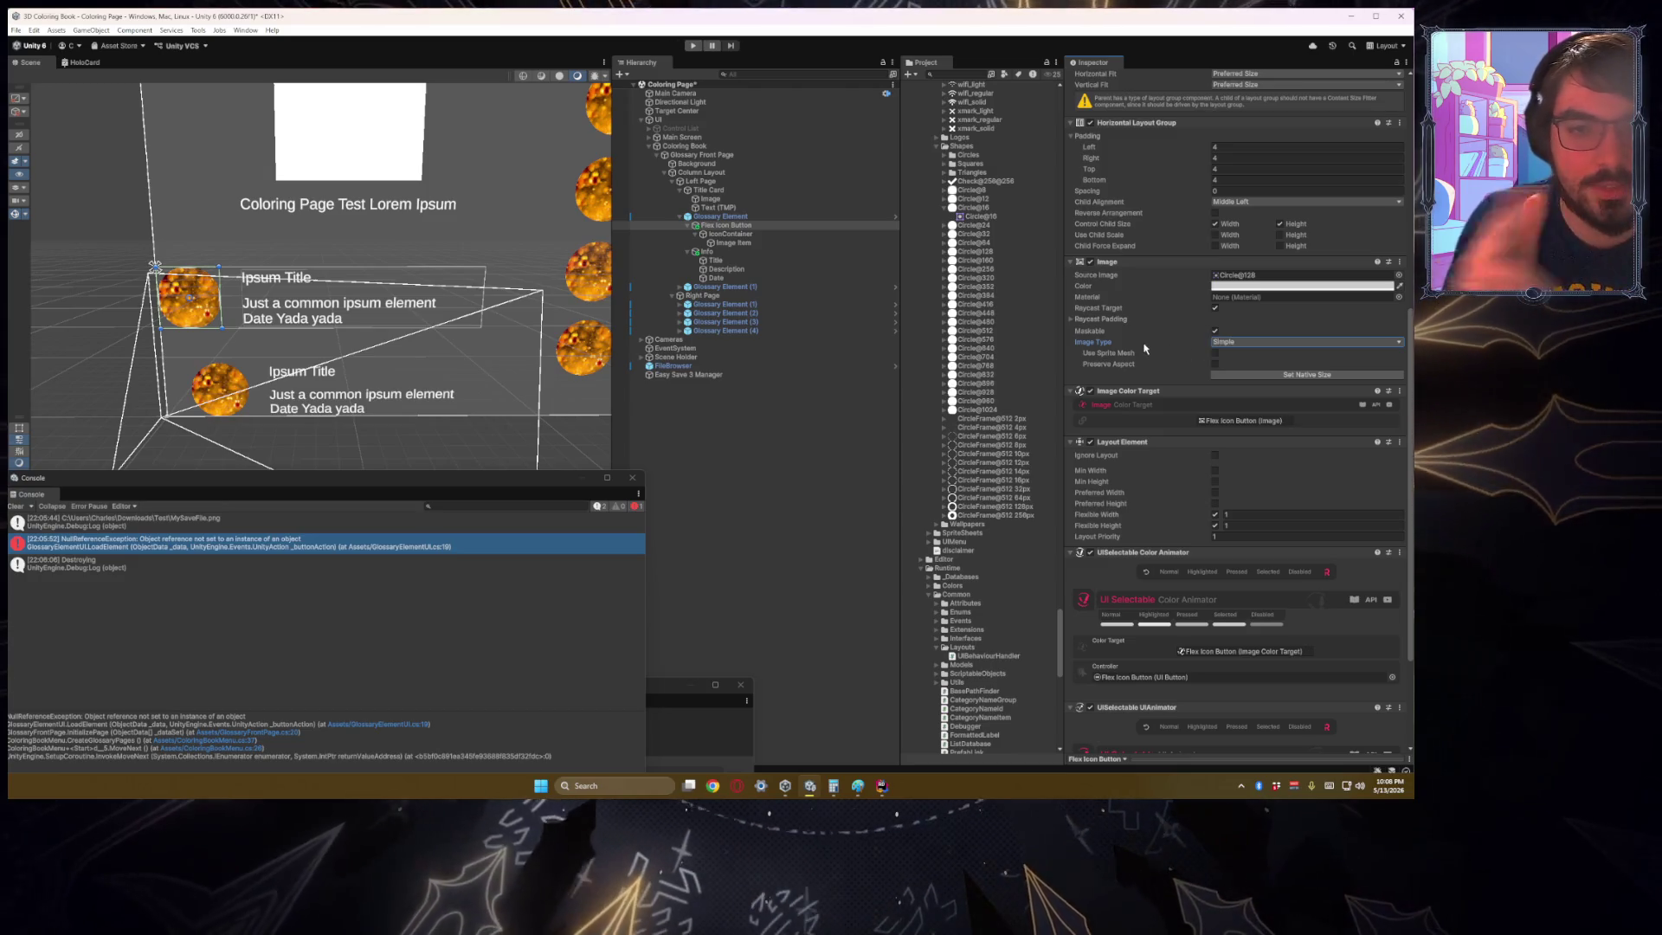
pyautogui.click(736, 243)
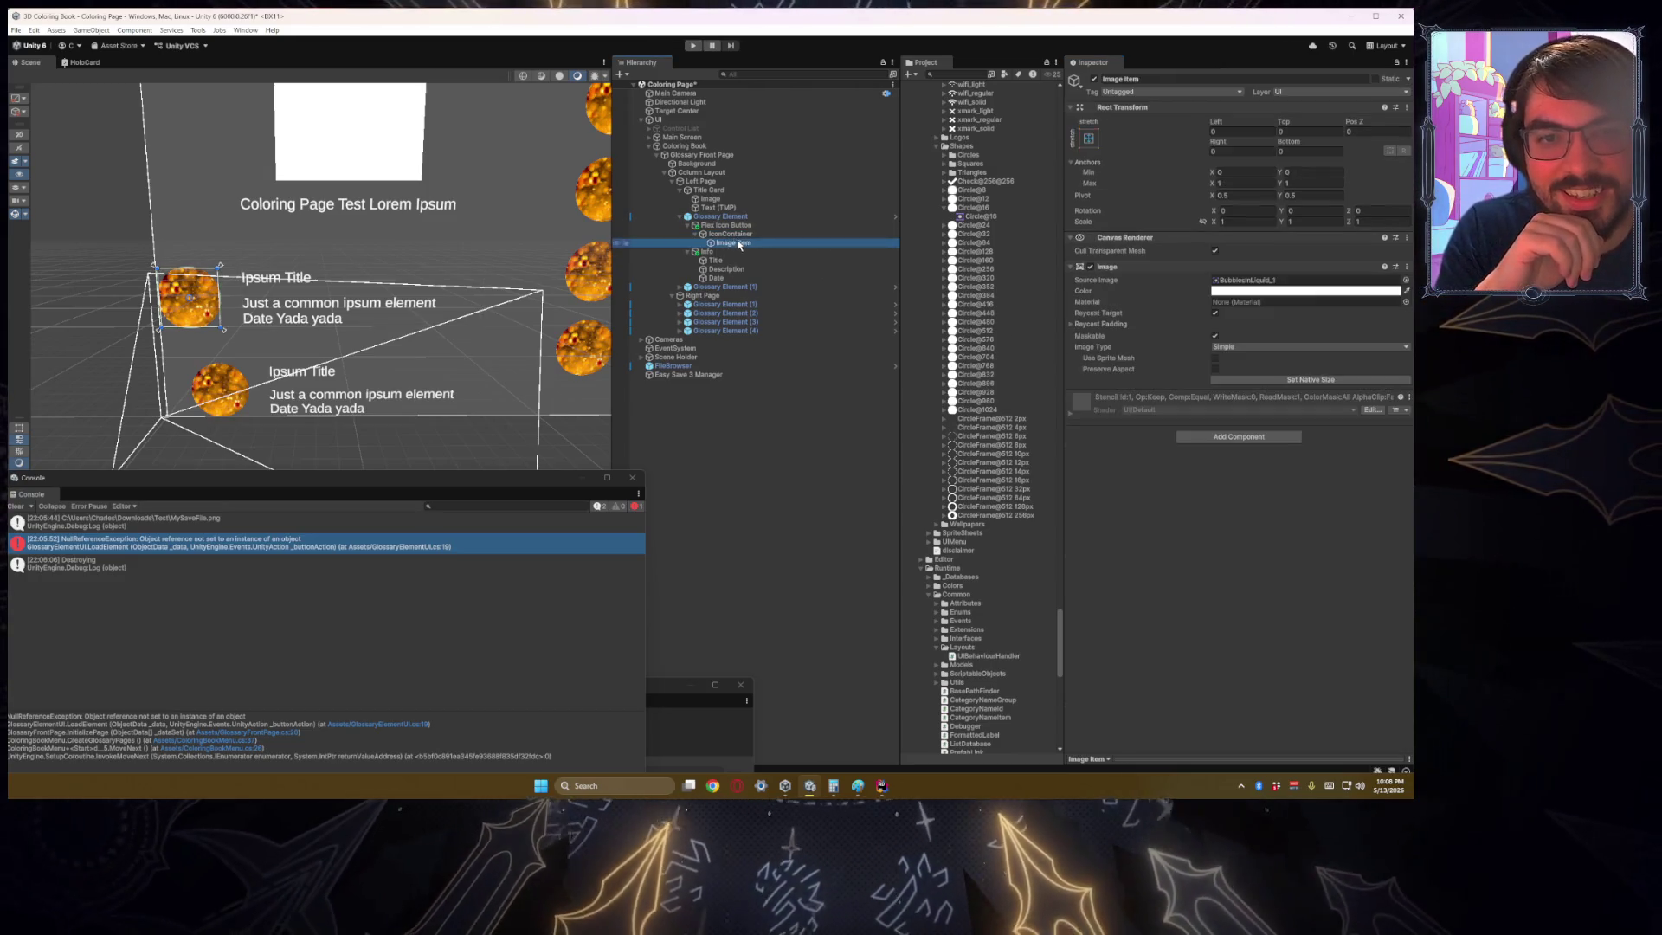
# Step: Assign Flex Icon Button, Title, Description and Date to the Glossary Element UI script fields
pyautogui.click(724, 217)
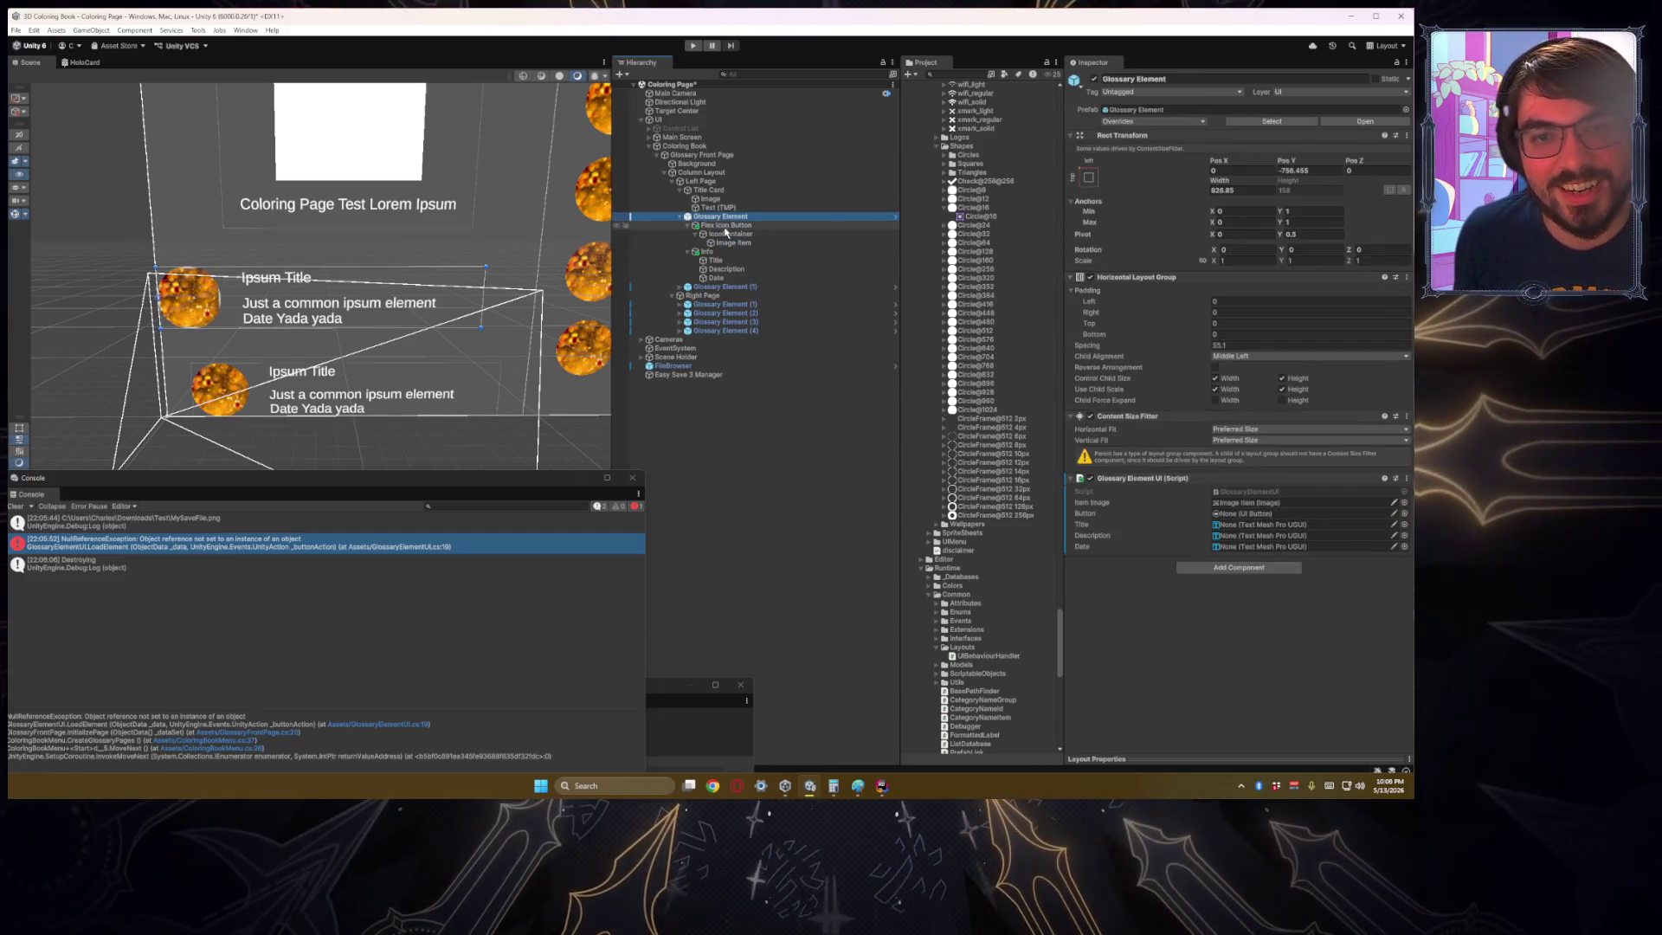
pyautogui.moveTo(725, 226)
pyautogui.mouseDown()
pyautogui.moveTo(1229, 478)
pyautogui.moveTo(1255, 515)
pyautogui.mouseUp()
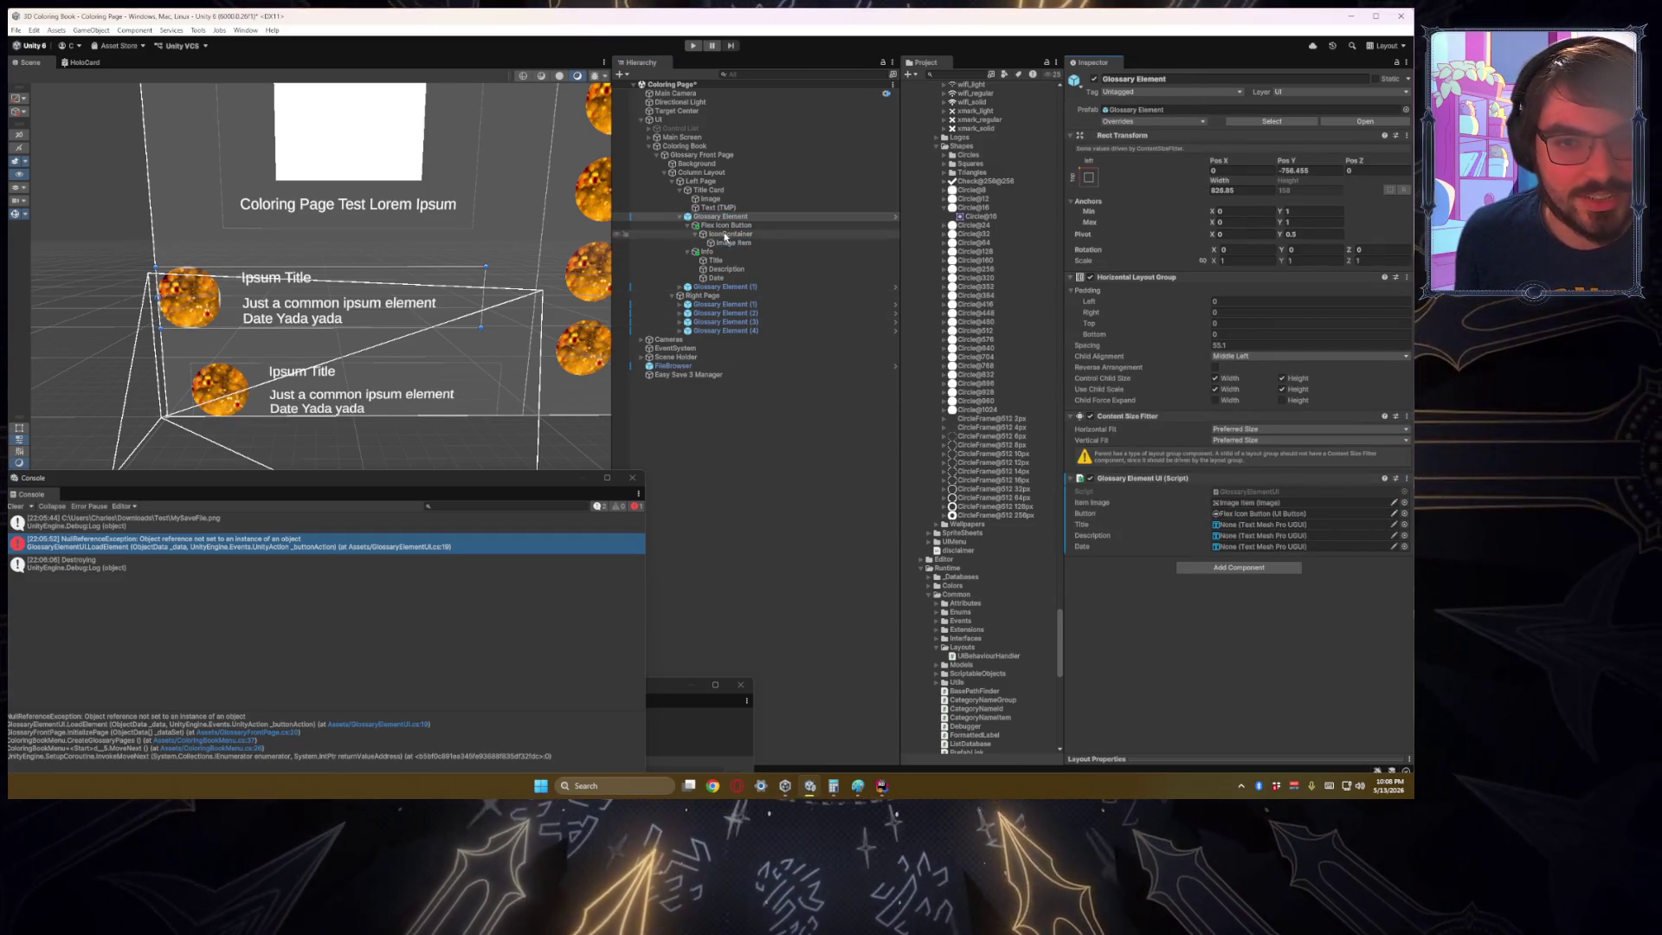
pyautogui.moveTo(715, 260); pyautogui.dragTo(1255, 525)
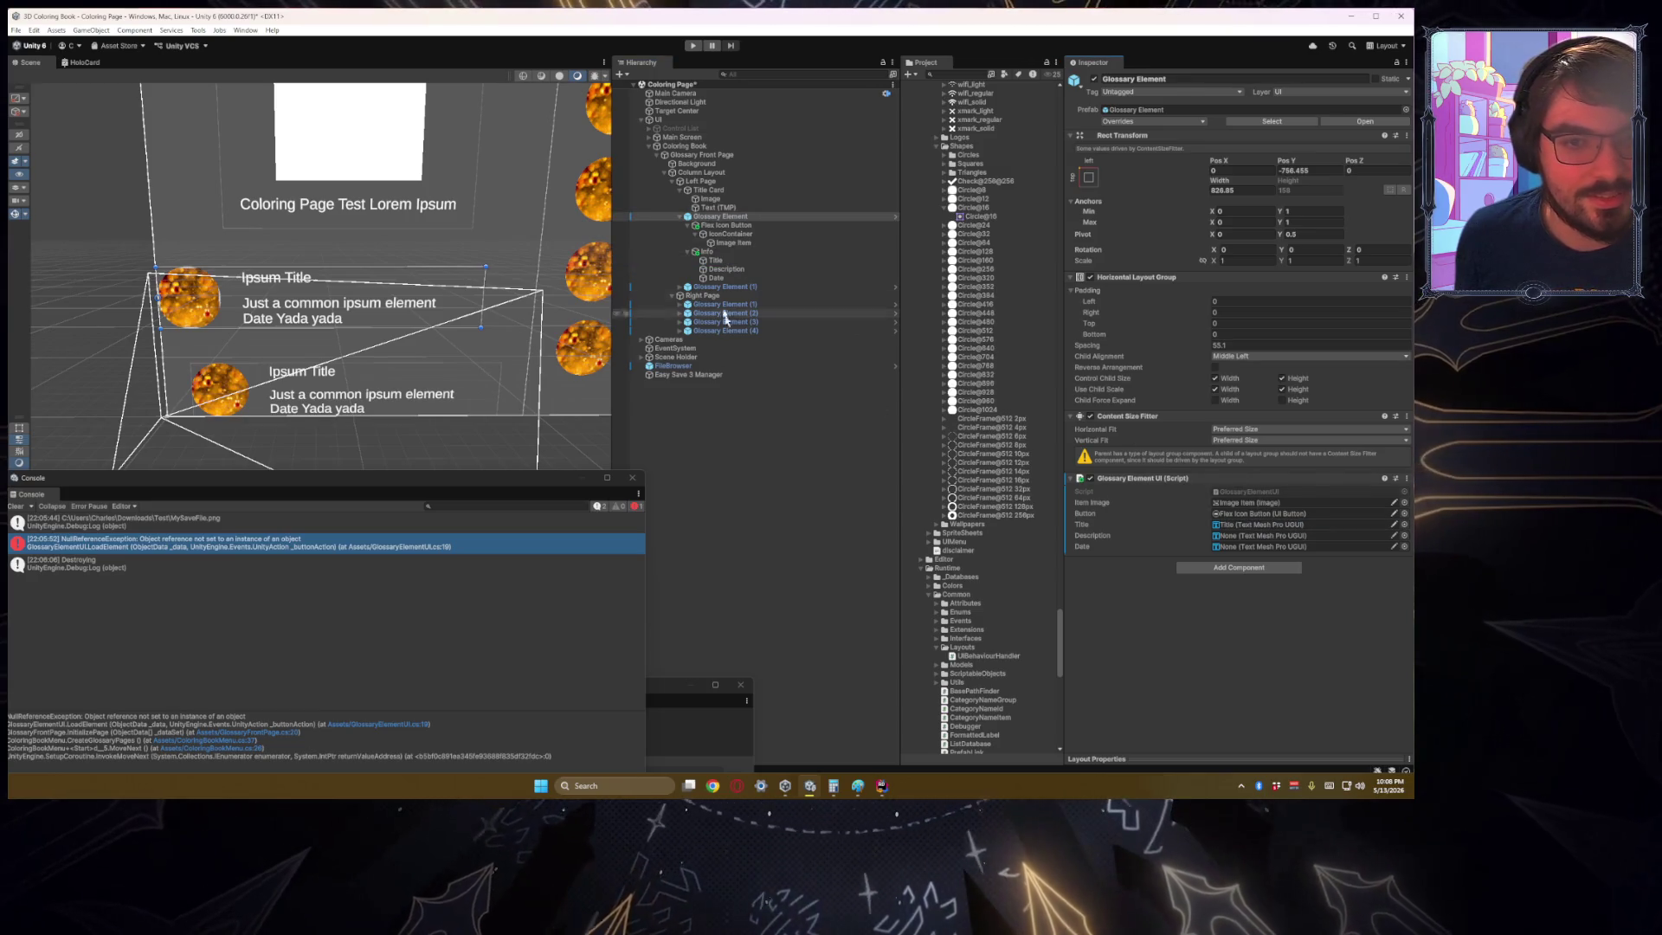
pyautogui.moveTo(744, 270); pyautogui.dragTo(1256, 535)
pyautogui.moveTo(701, 277)
pyautogui.mouseDown()
pyautogui.moveTo(1223, 567)
pyautogui.moveTo(1238, 549)
pyautogui.mouseUp()
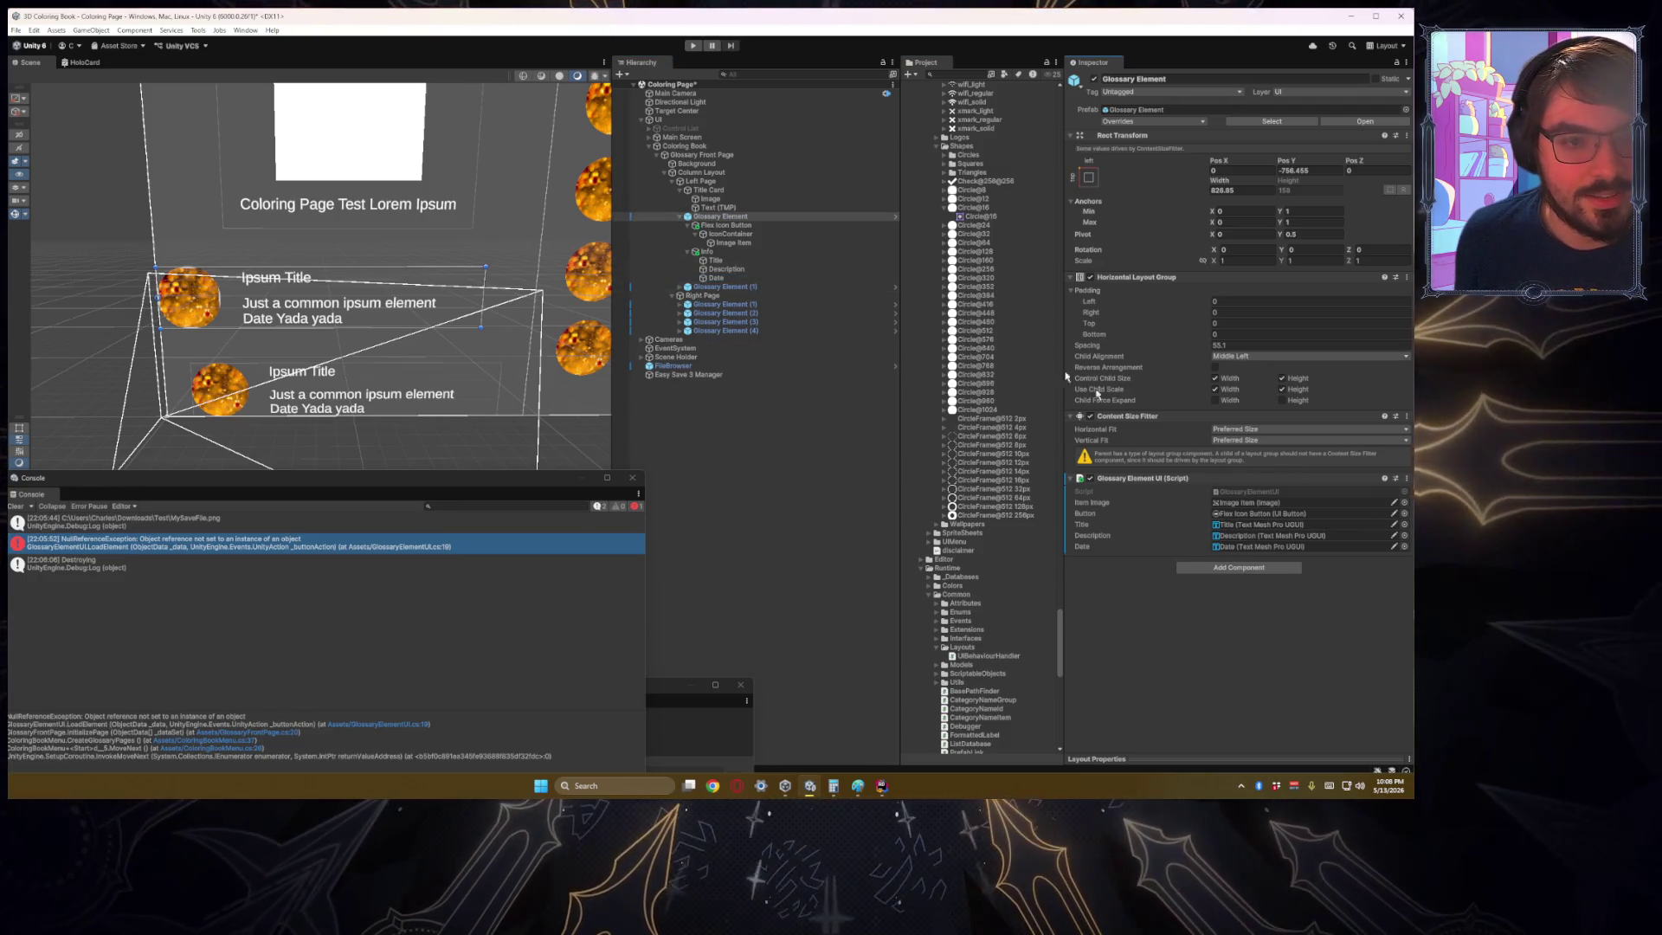
# Step: Apply the Glossary Element prefab overrides and check the cards in the scene
pyautogui.click(1156, 110)
pyautogui.click(1161, 122)
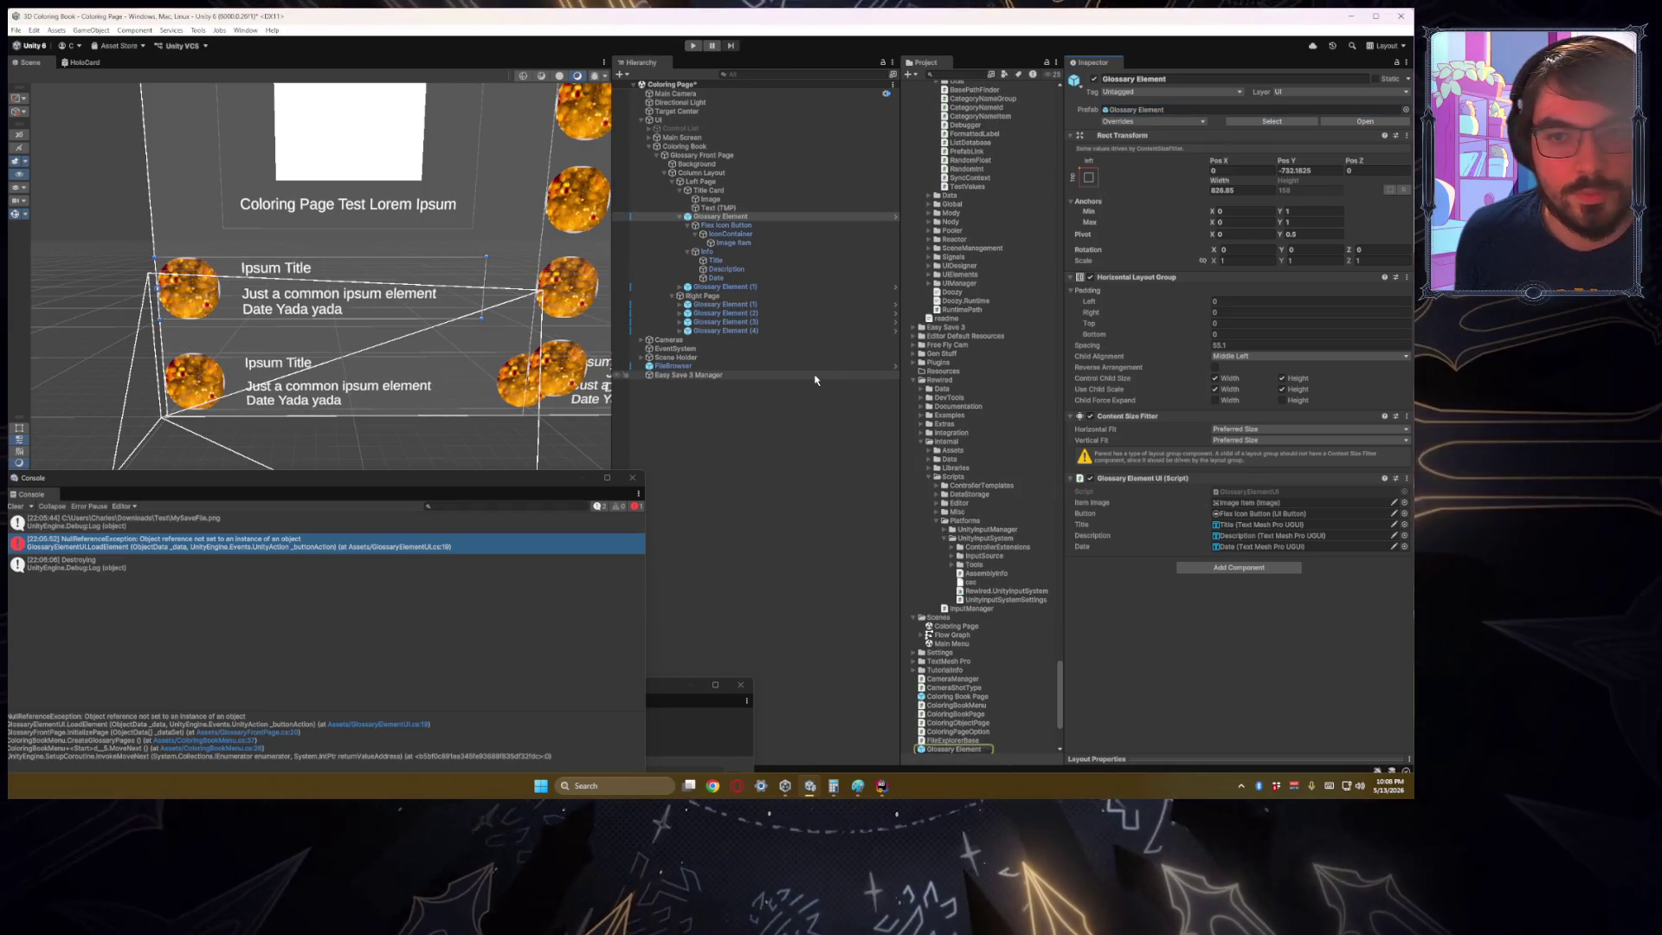
pyautogui.moveTo(398, 363)
pyautogui.mouseDown()
pyautogui.moveTo(433, 361)
pyautogui.moveTo(412, 342)
pyautogui.mouseUp()
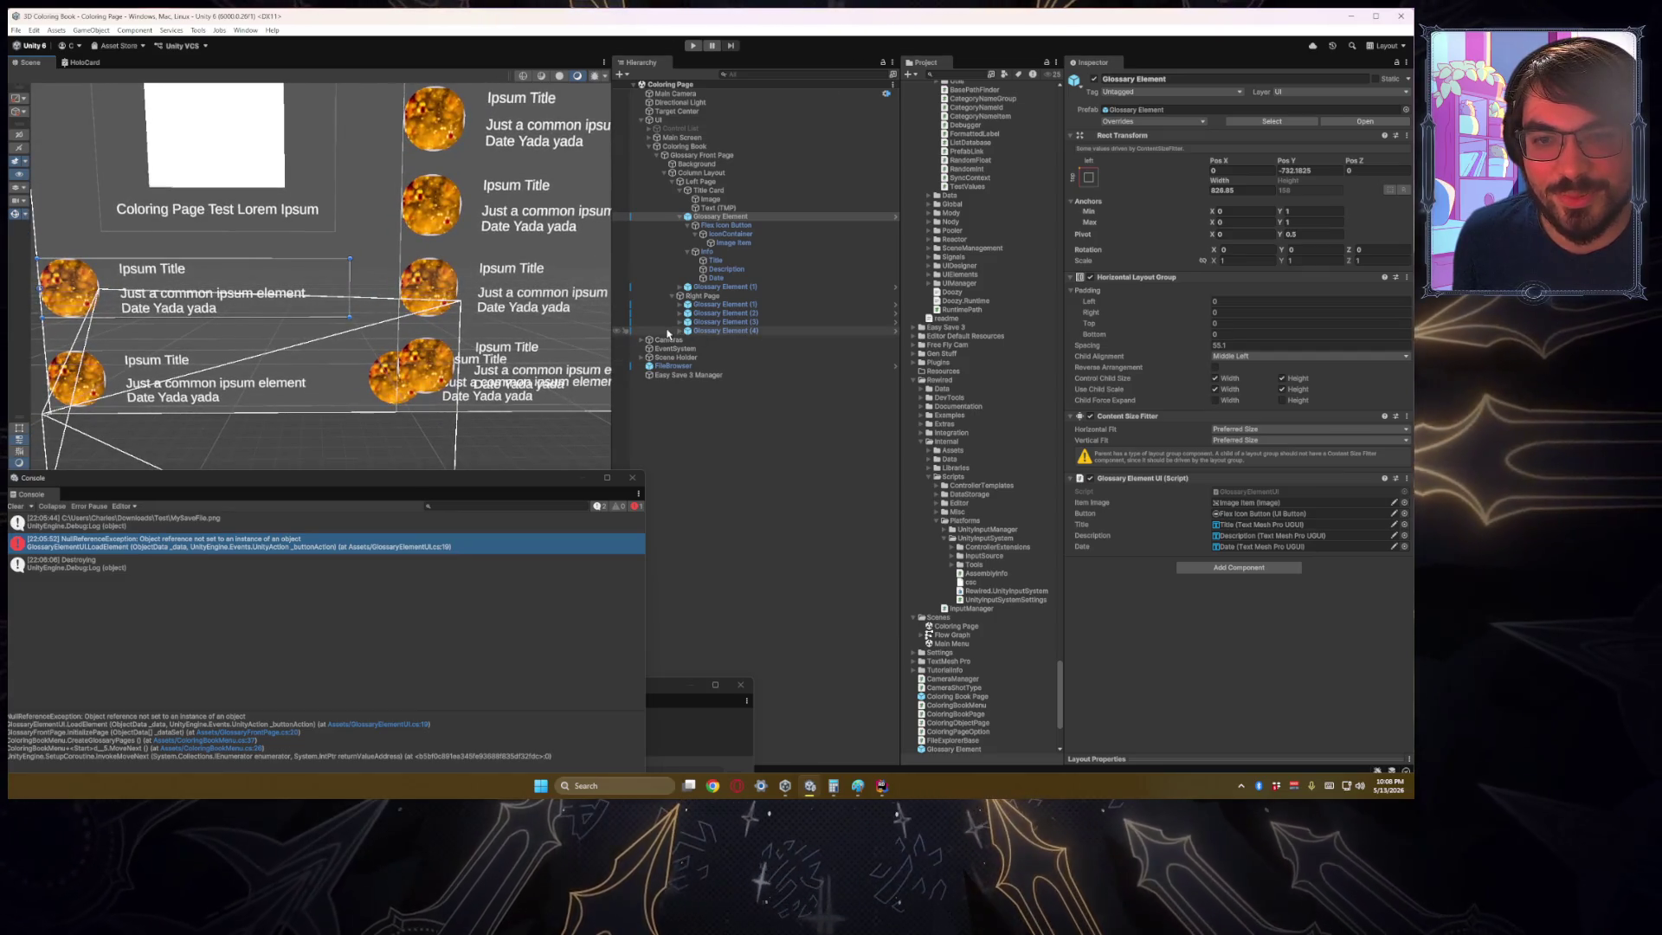
# Step: Toggle Glossary Element (4) and Column Layout off and back on to refresh the layout
pyautogui.click(678, 217)
pyautogui.click(681, 217)
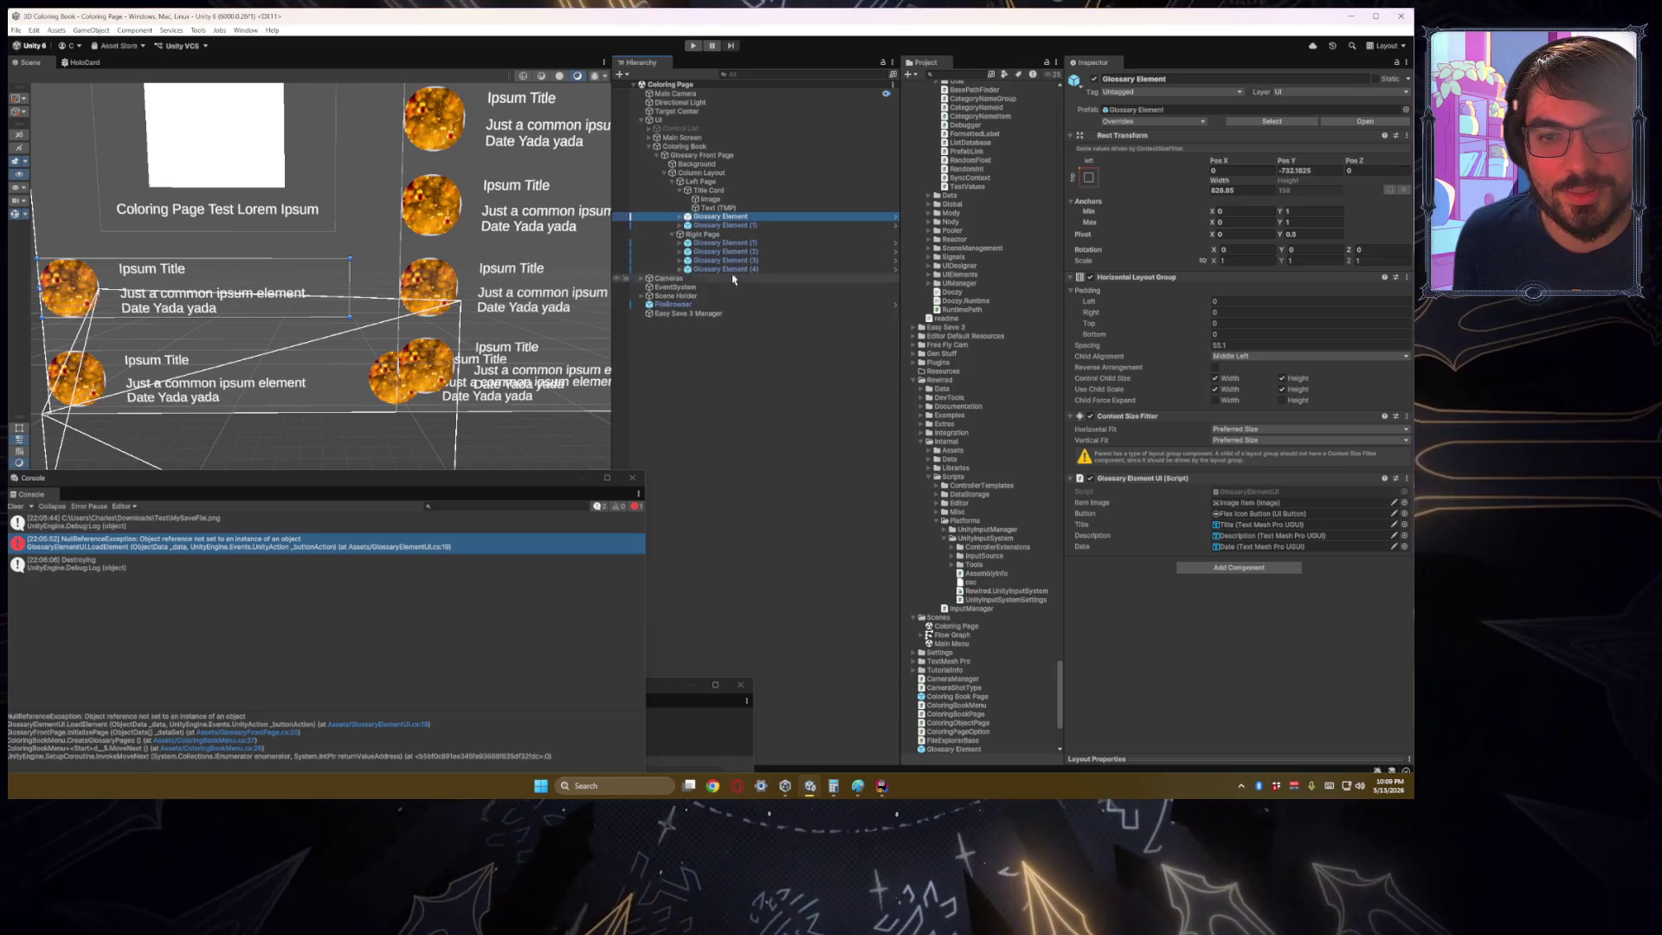
pyautogui.click(727, 269)
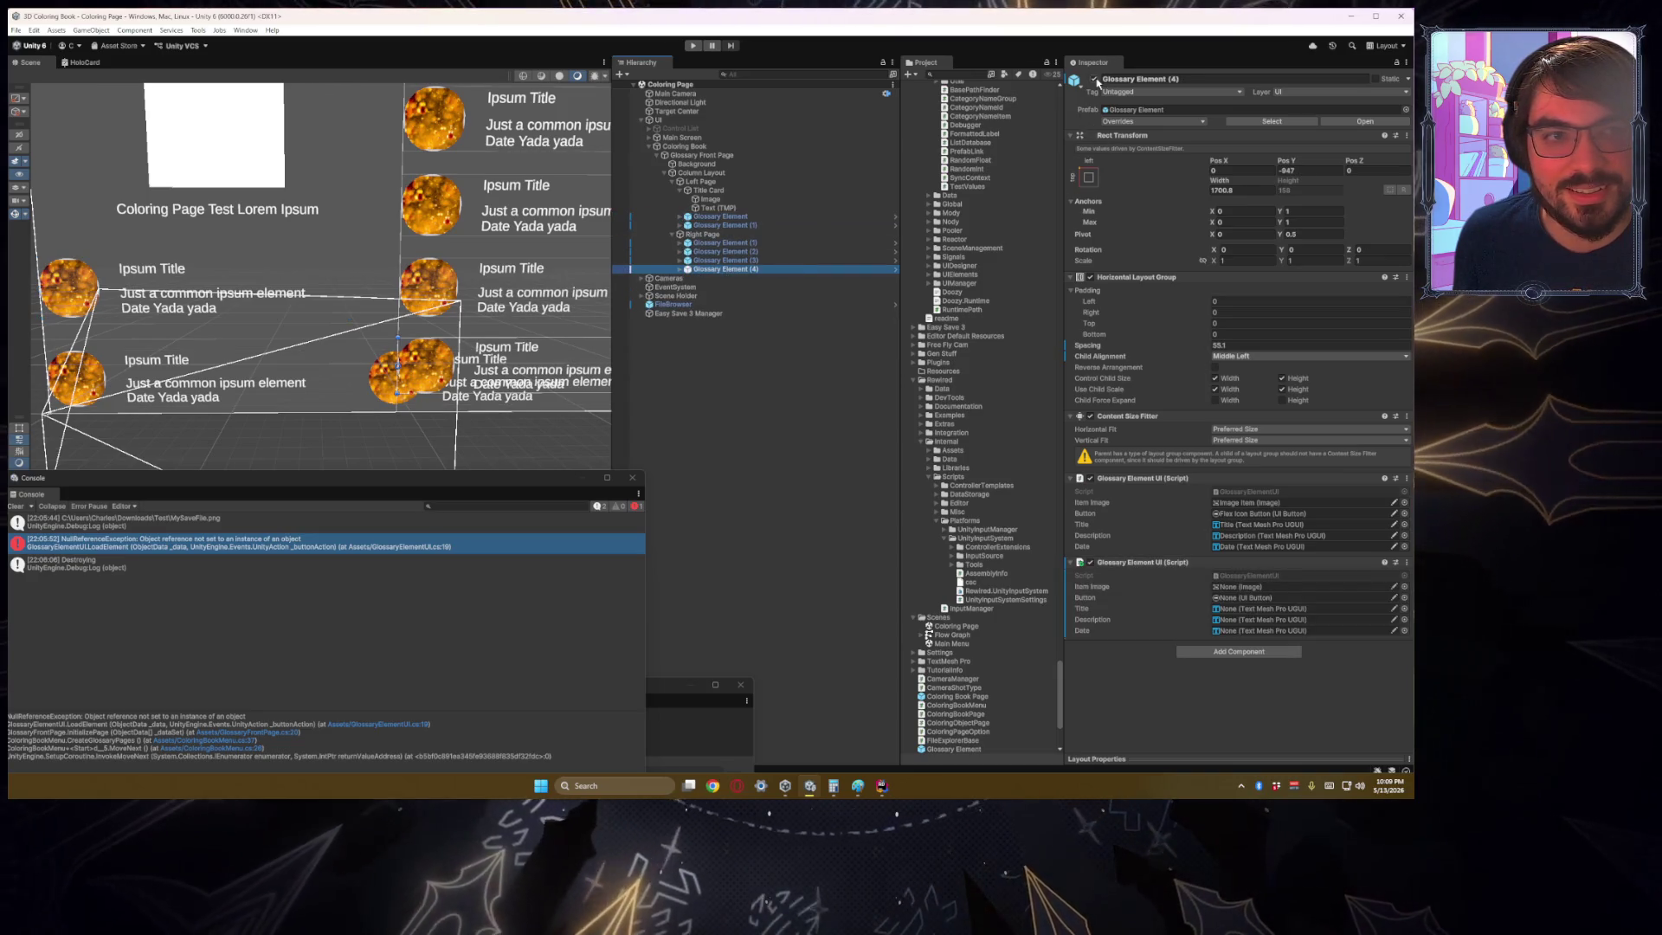
pyautogui.click(1095, 78)
pyautogui.click(1094, 79)
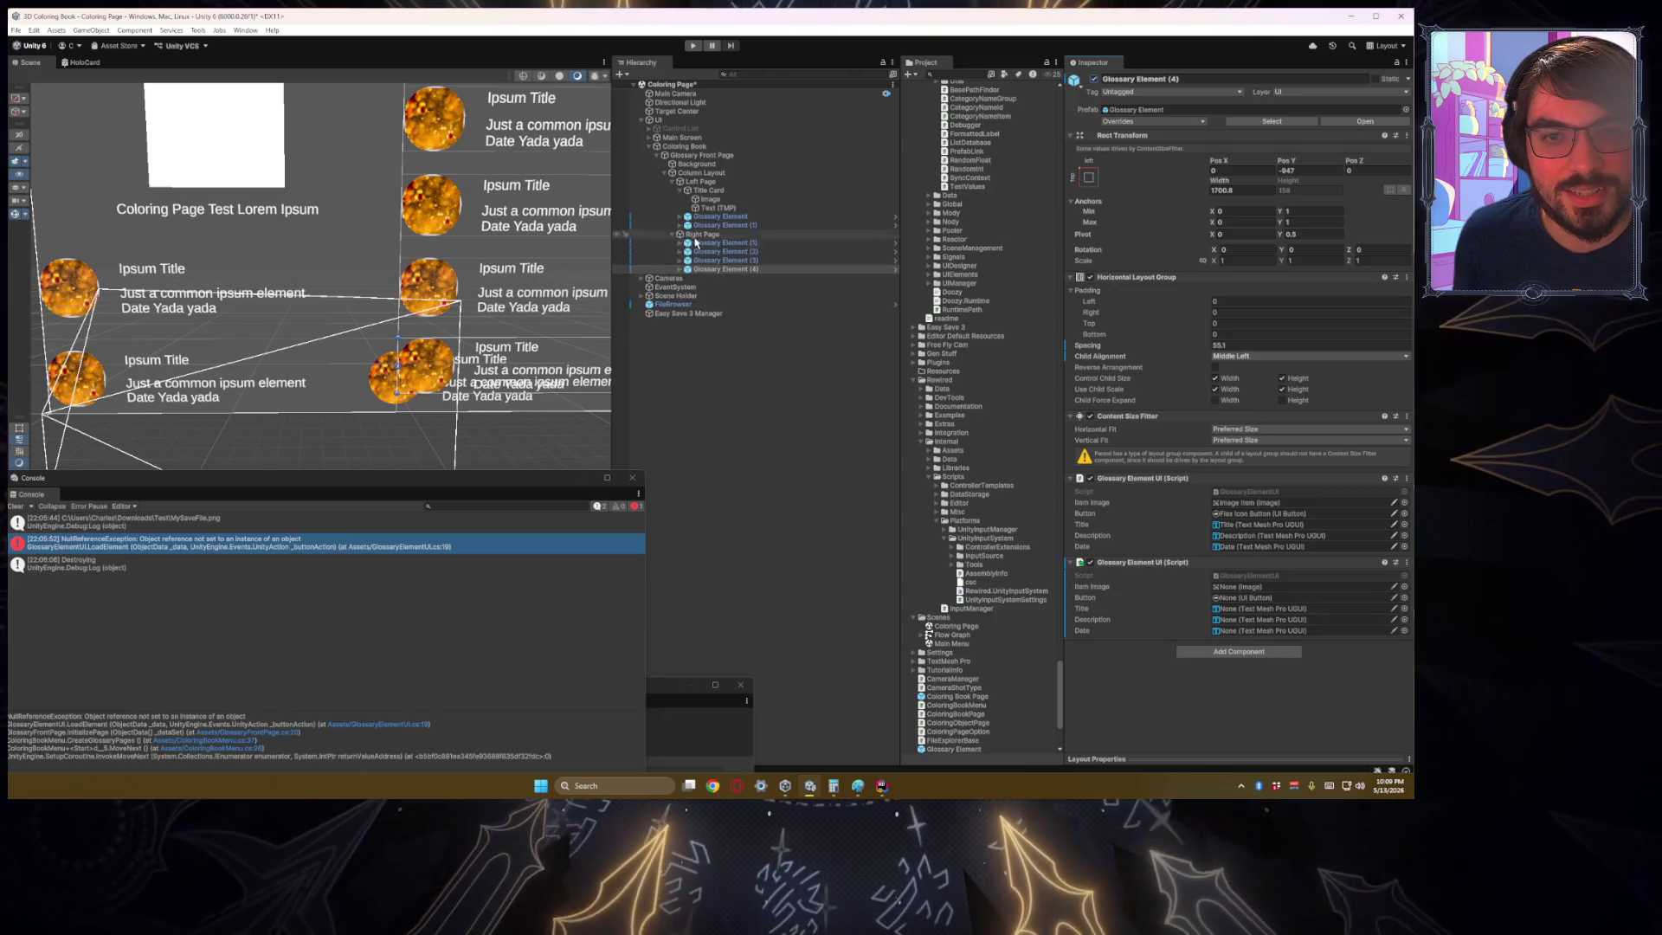
pyautogui.click(701, 173)
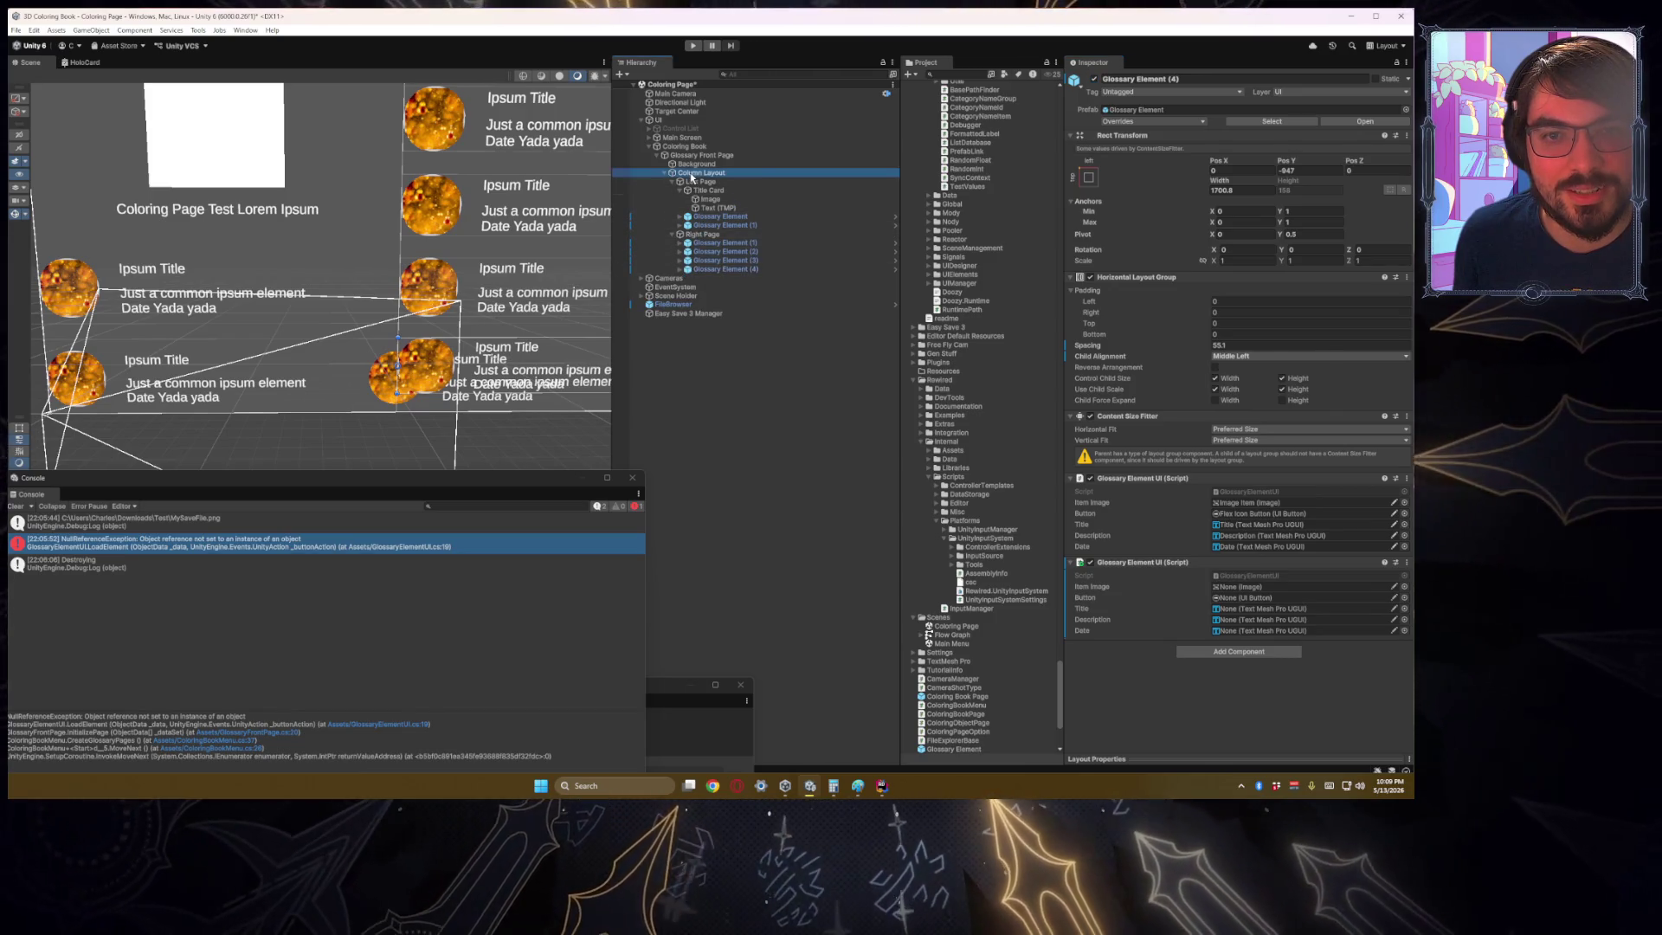
pyautogui.click(1095, 78)
pyautogui.click(1095, 79)
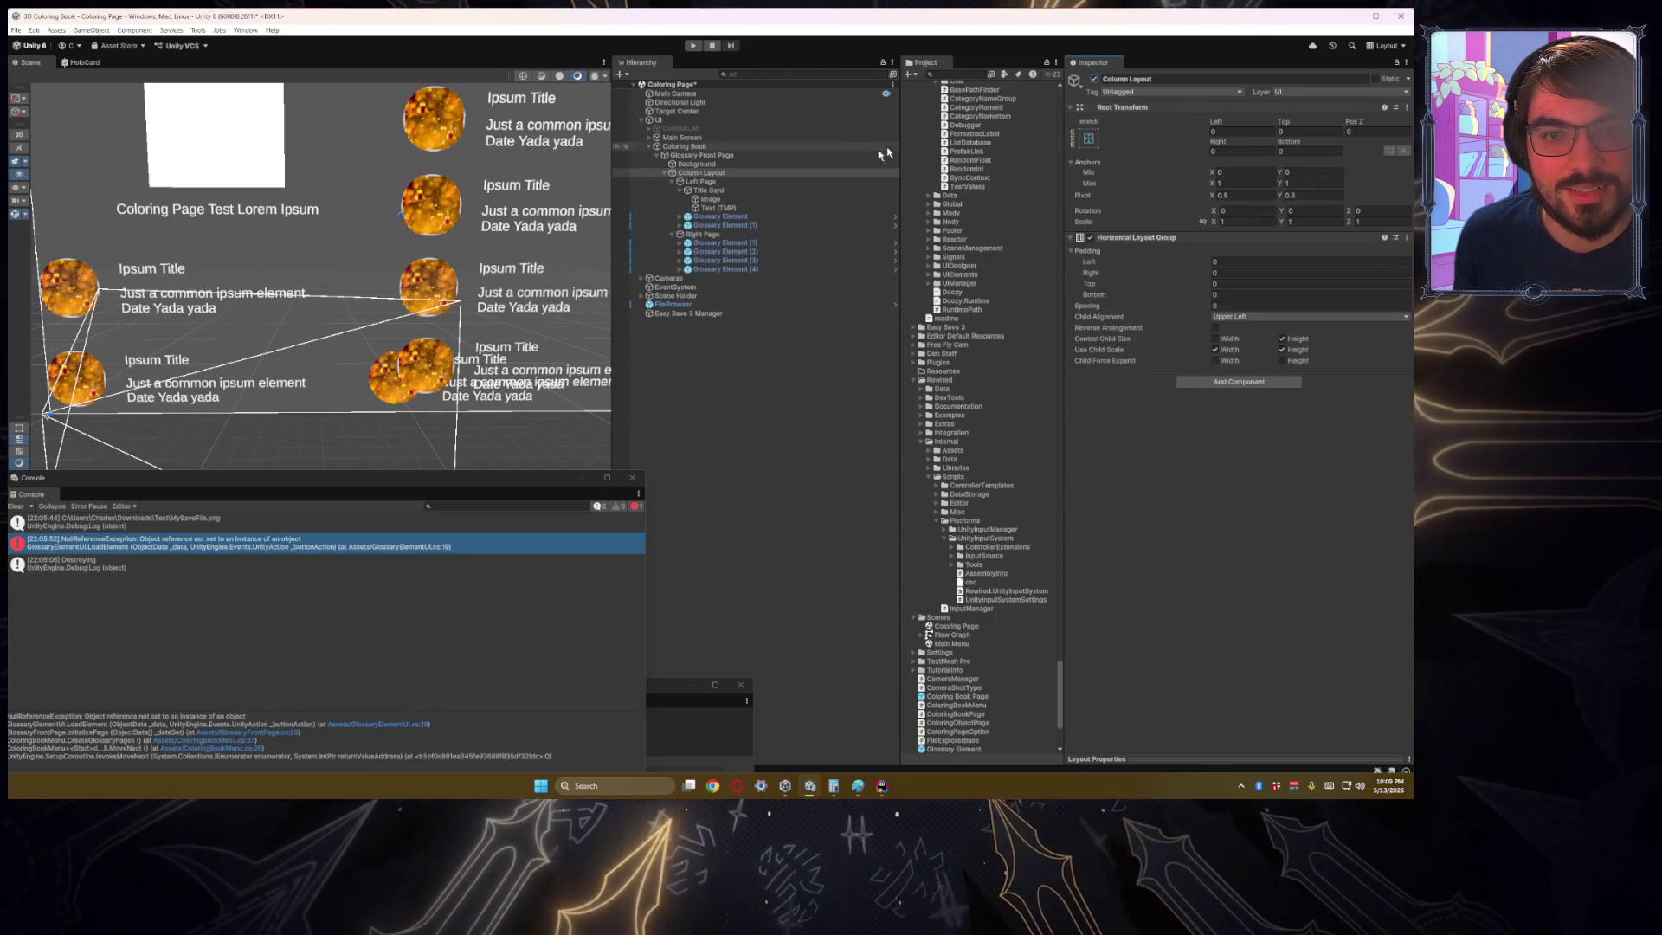
pyautogui.click(681, 191)
# Step: Expand the left page's Glossary Element (1) and delete its stray Image BG child
pyautogui.click(725, 208)
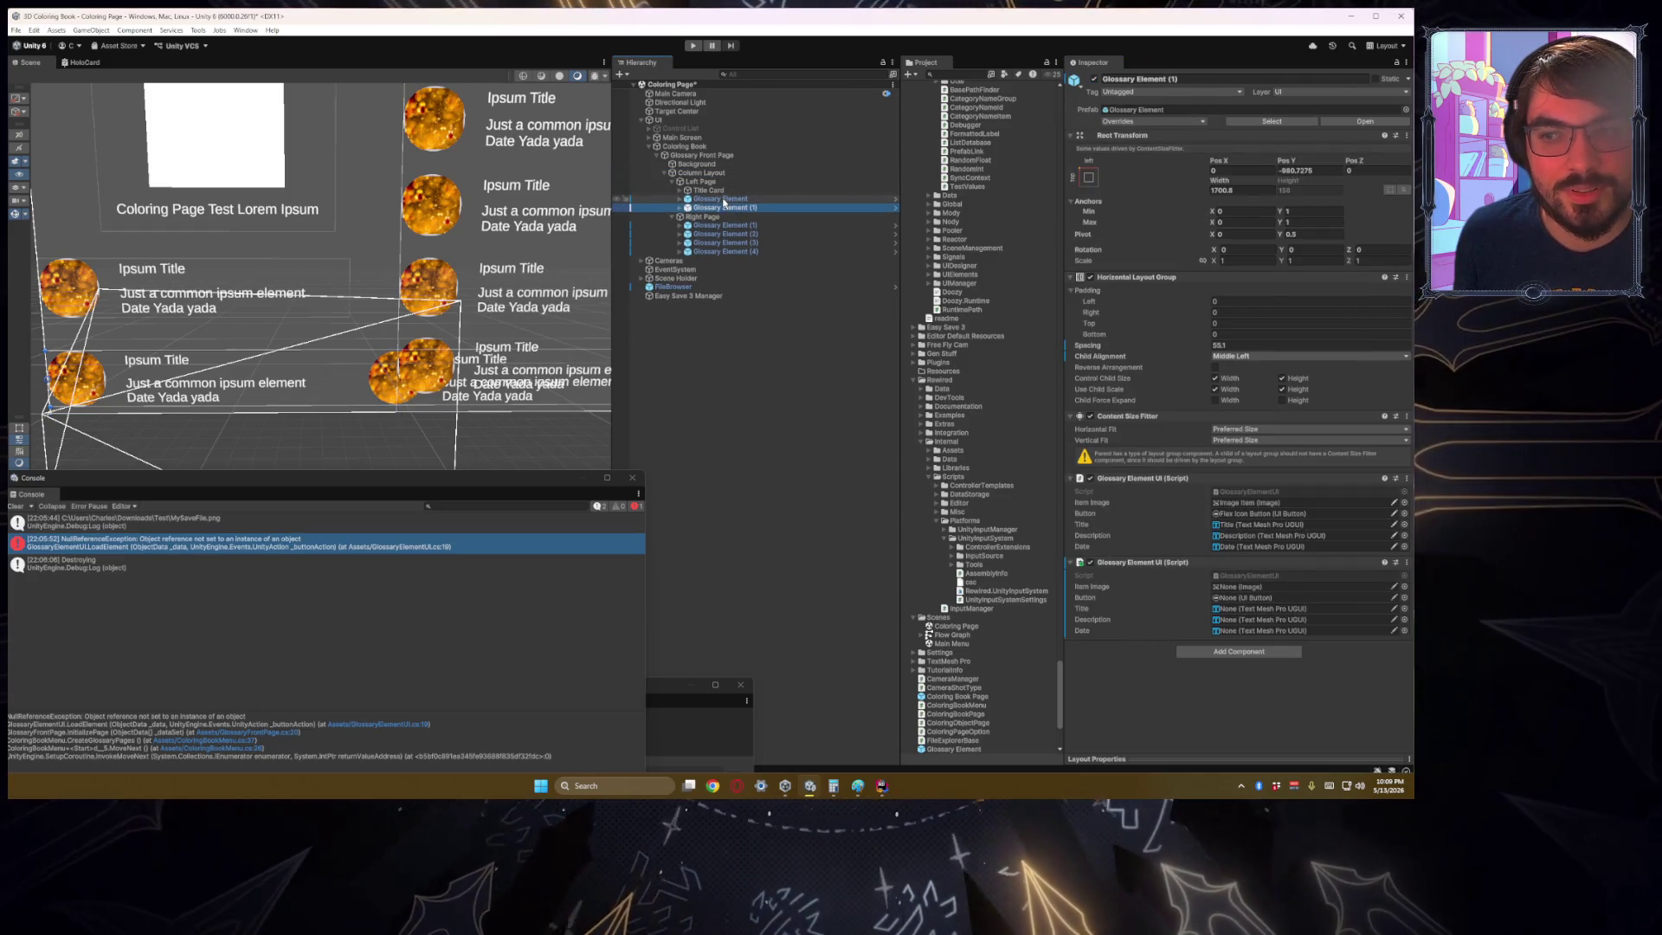
pyautogui.click(724, 200)
pyautogui.click(735, 209)
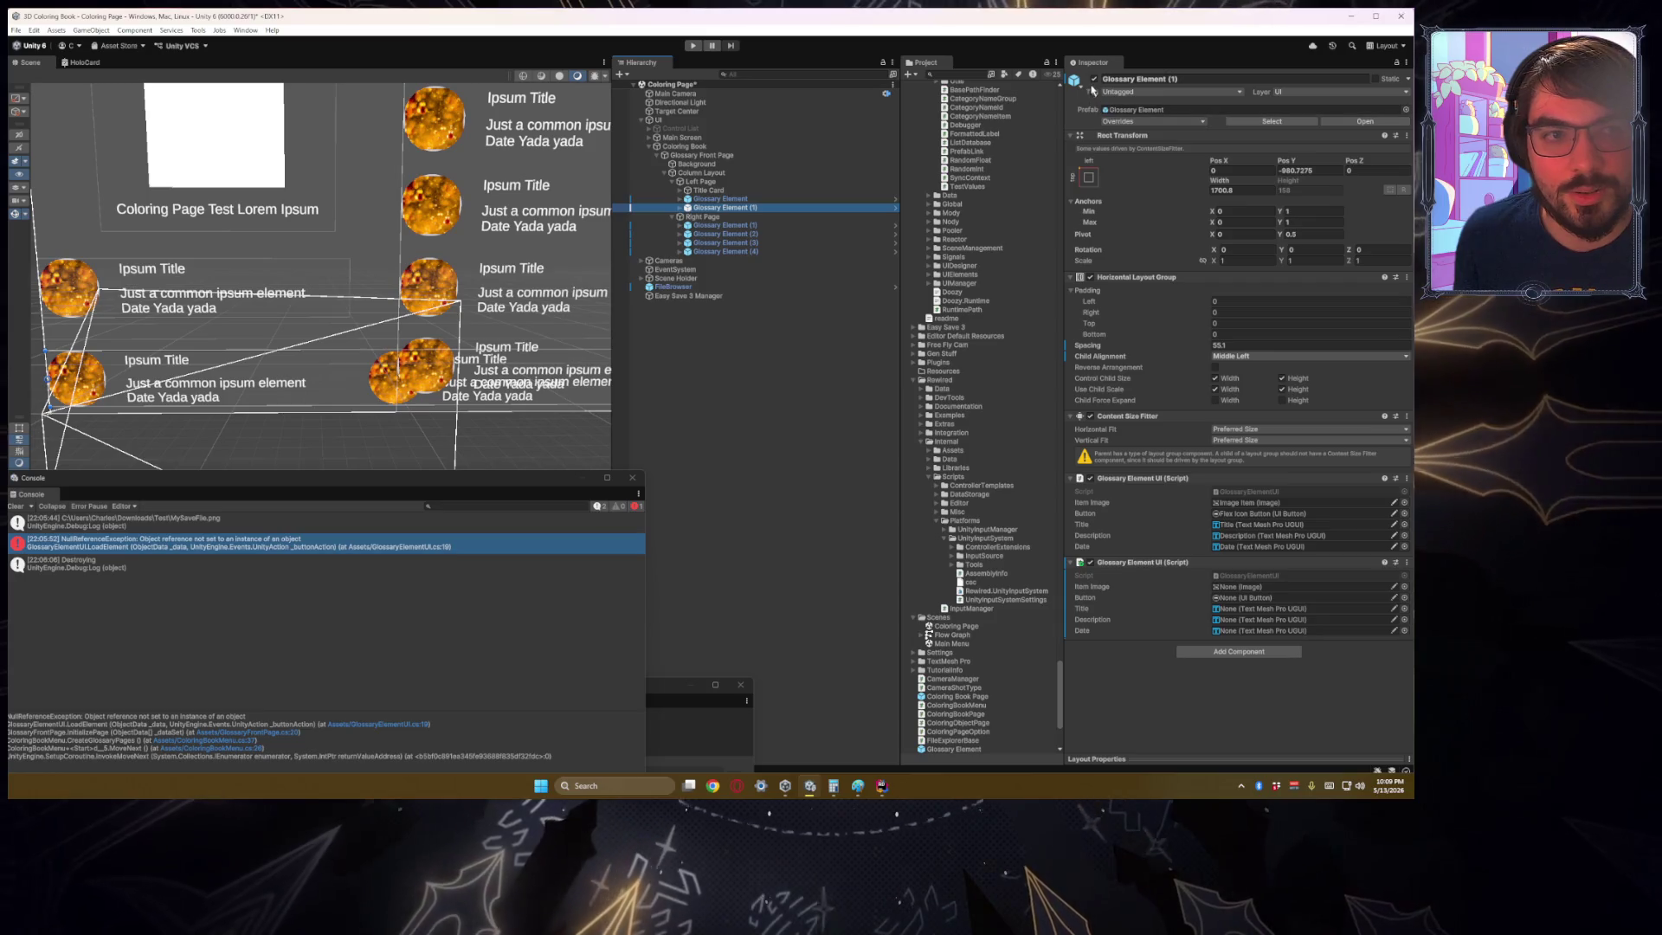
pyautogui.click(1096, 123)
pyautogui.click(787, 208)
pyautogui.press('Right')
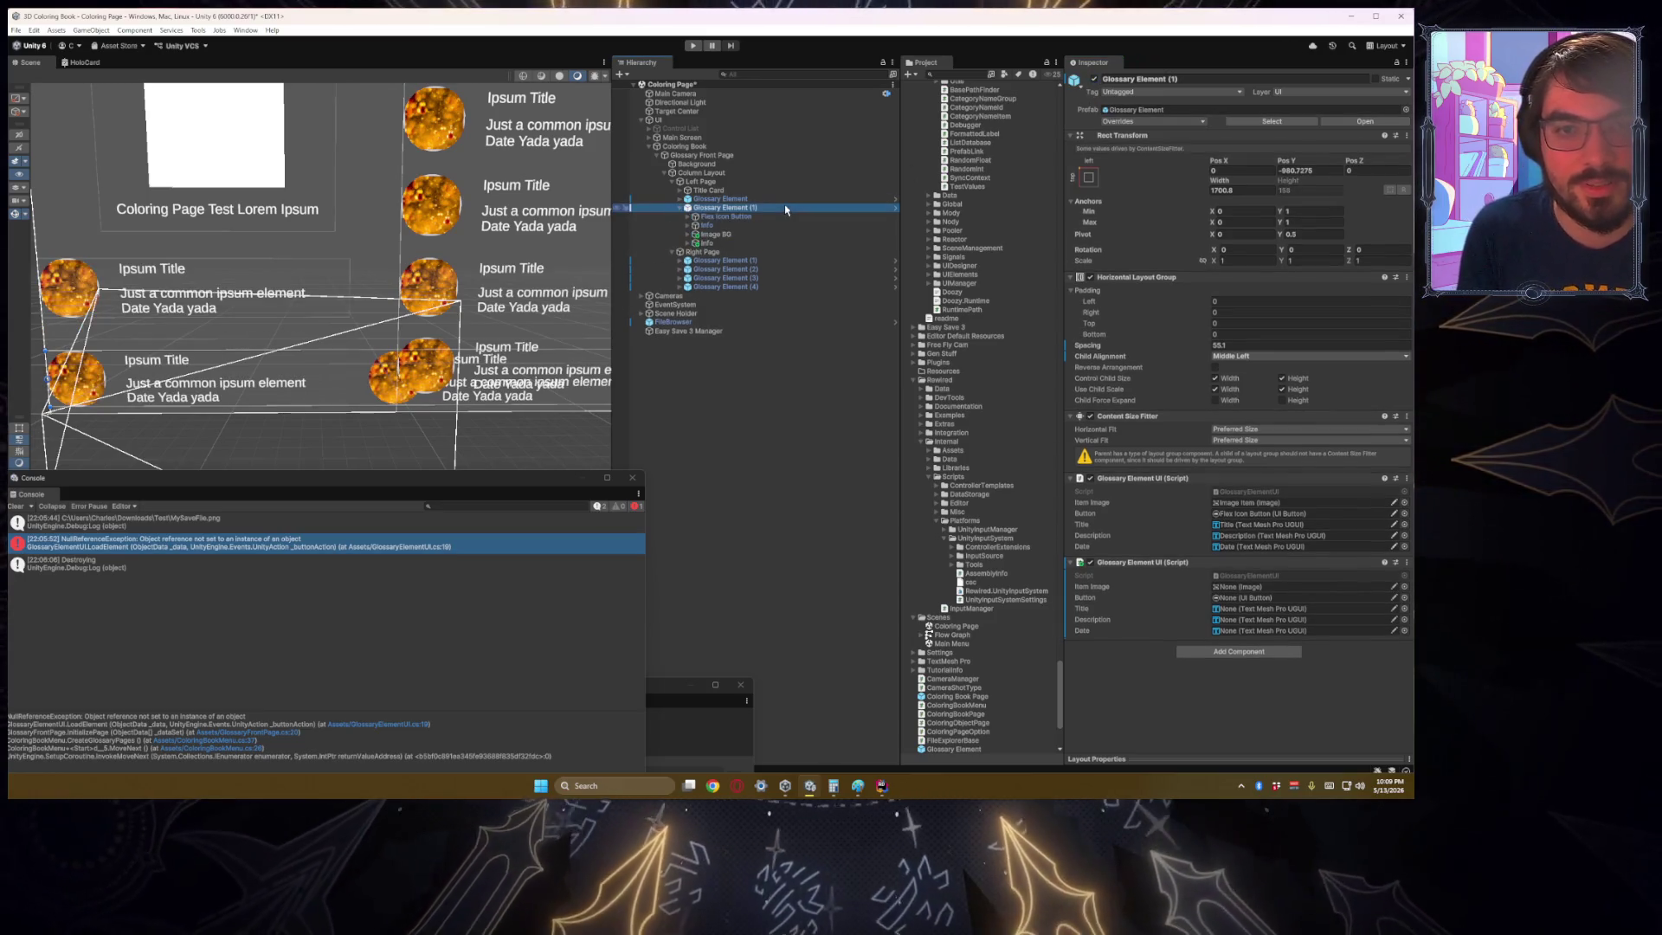
pyautogui.click(801, 234)
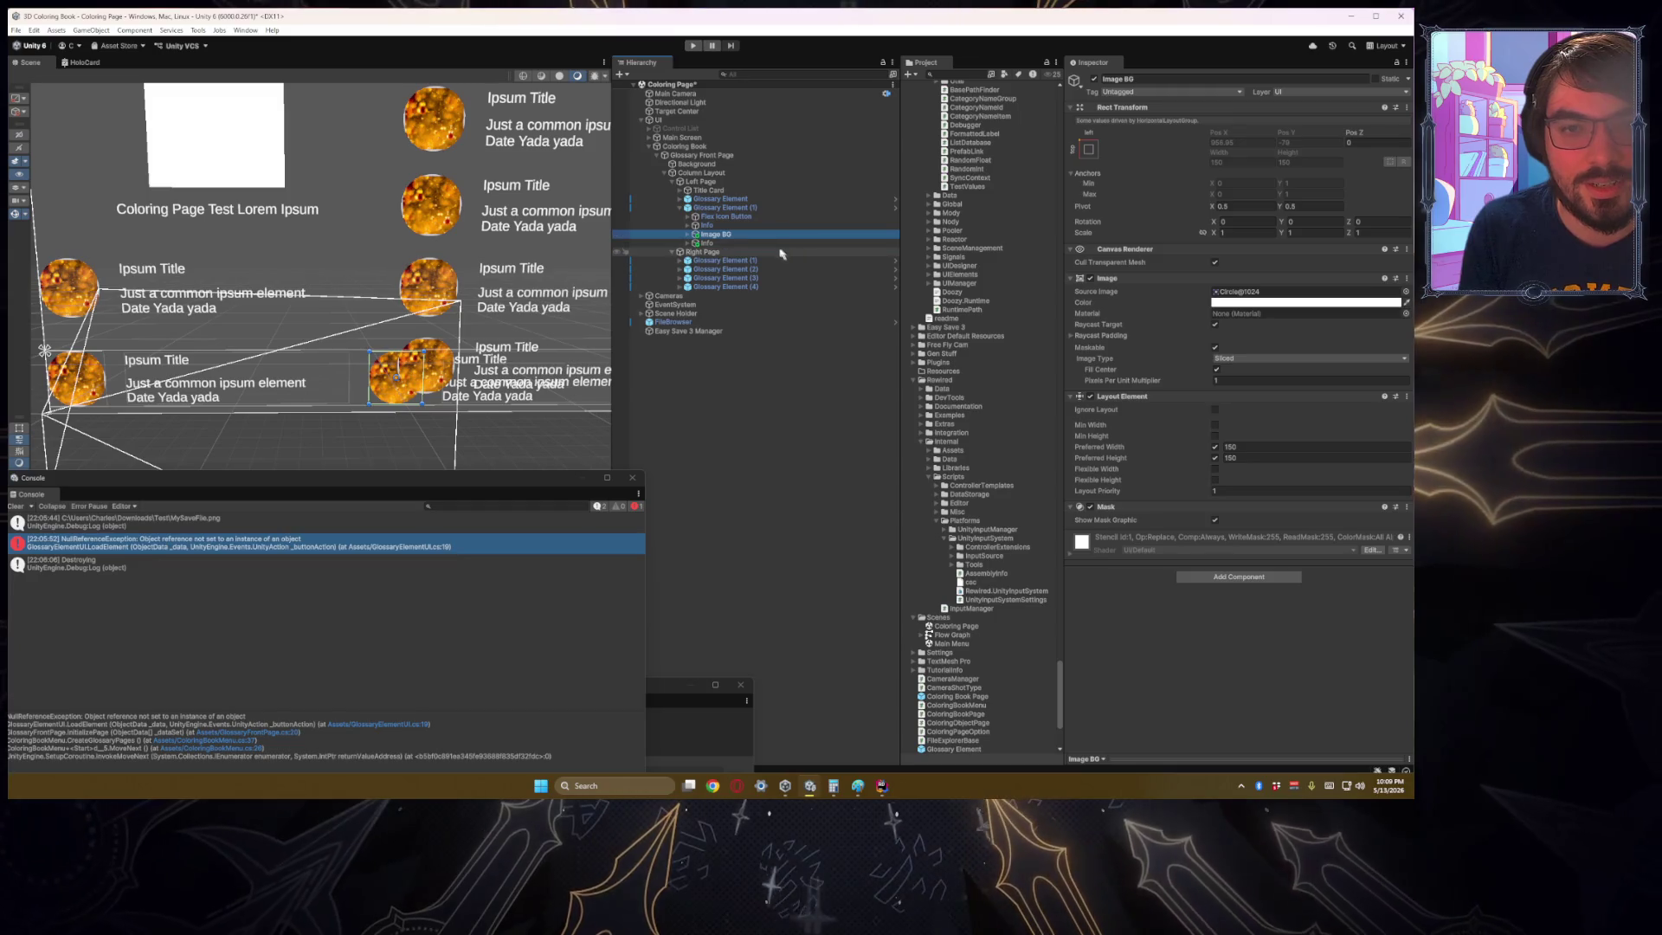
pyautogui.press('End')
pyautogui.click(758, 234)
pyautogui.press('End')
pyautogui.click(753, 235)
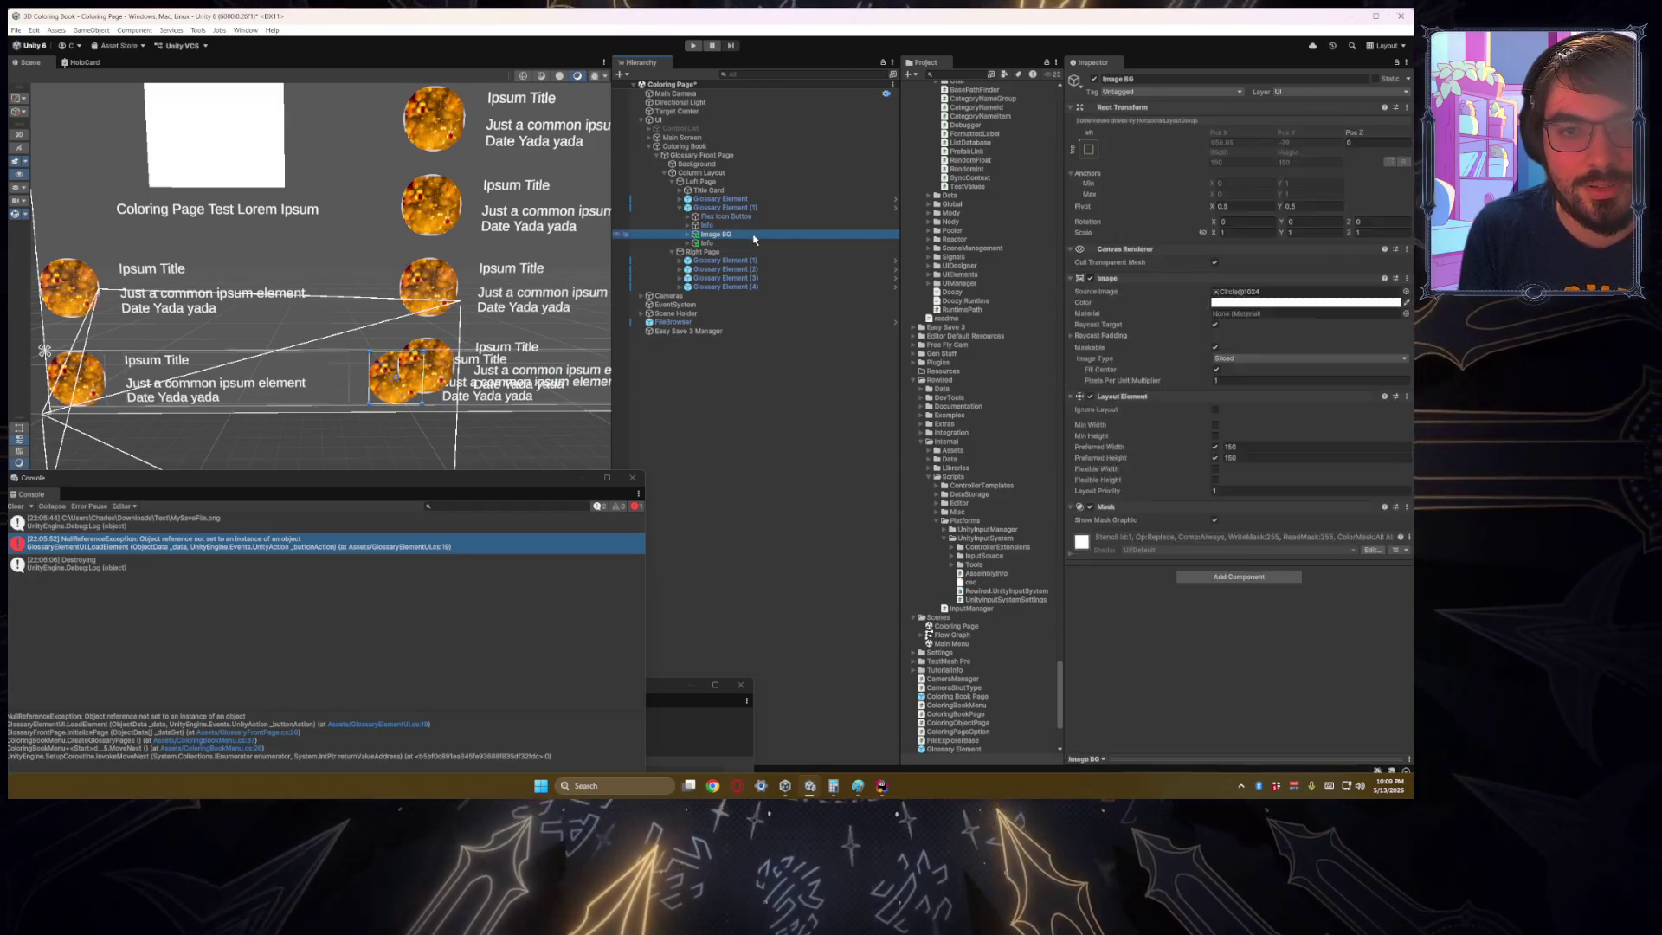
pyautogui.press('Delete')
# Step: Delete the duplicate Info object, then compare the left and right page glossary elements
pyautogui.click(740, 234)
pyautogui.press('Delete')
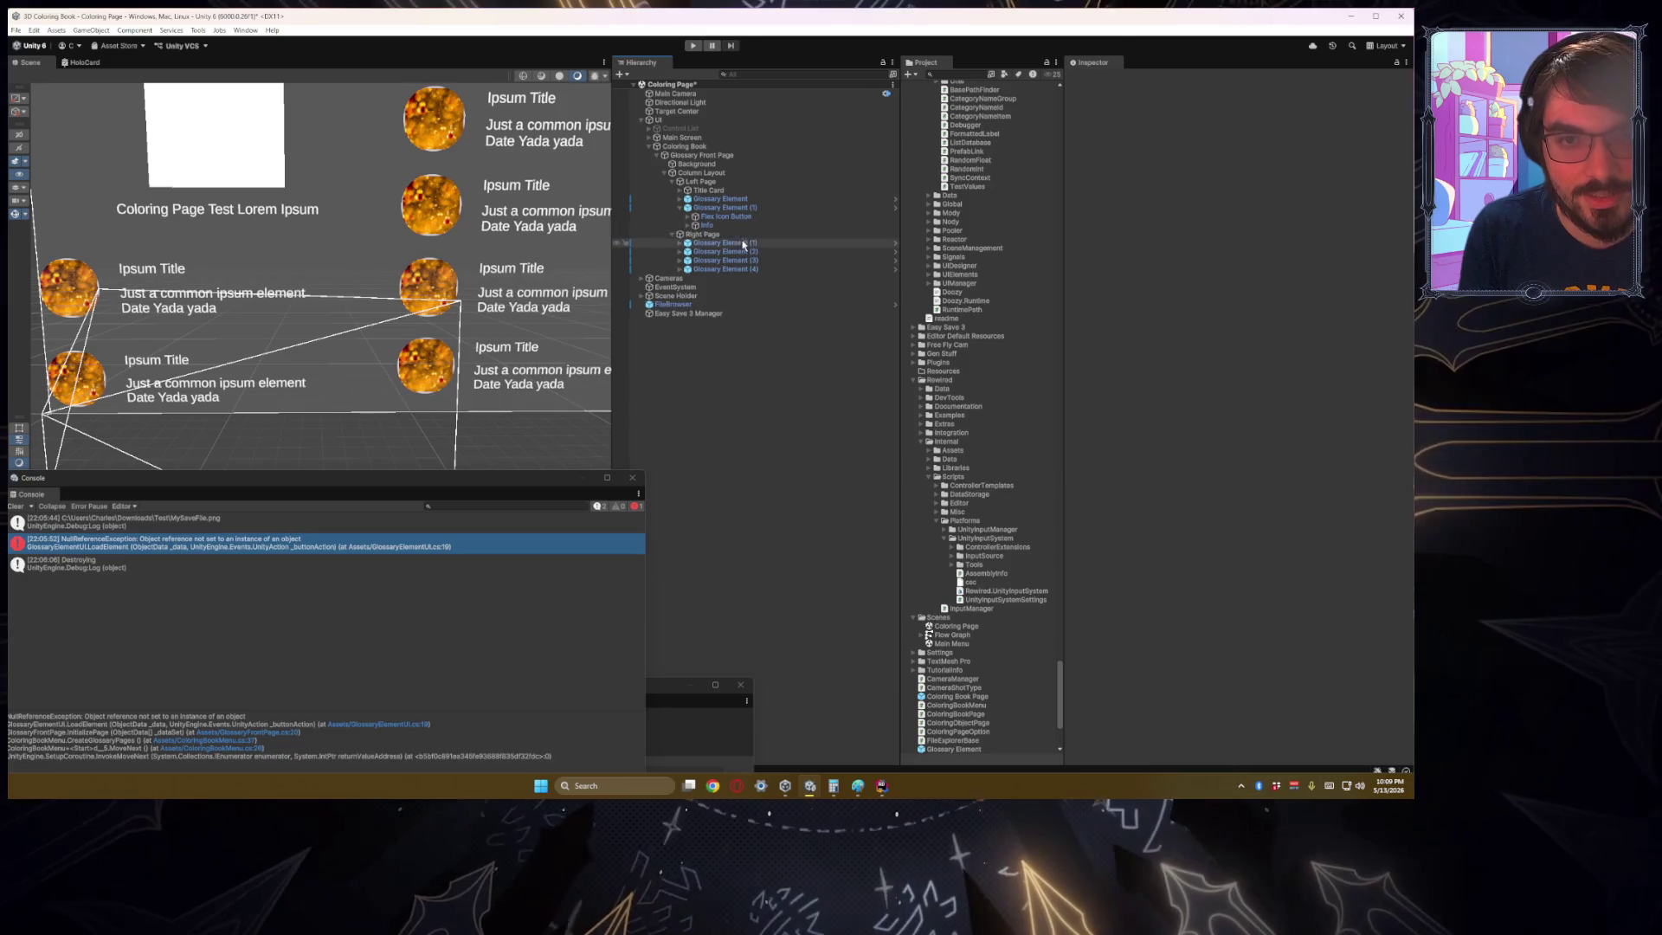
pyautogui.click(689, 244)
pyautogui.press('Right')
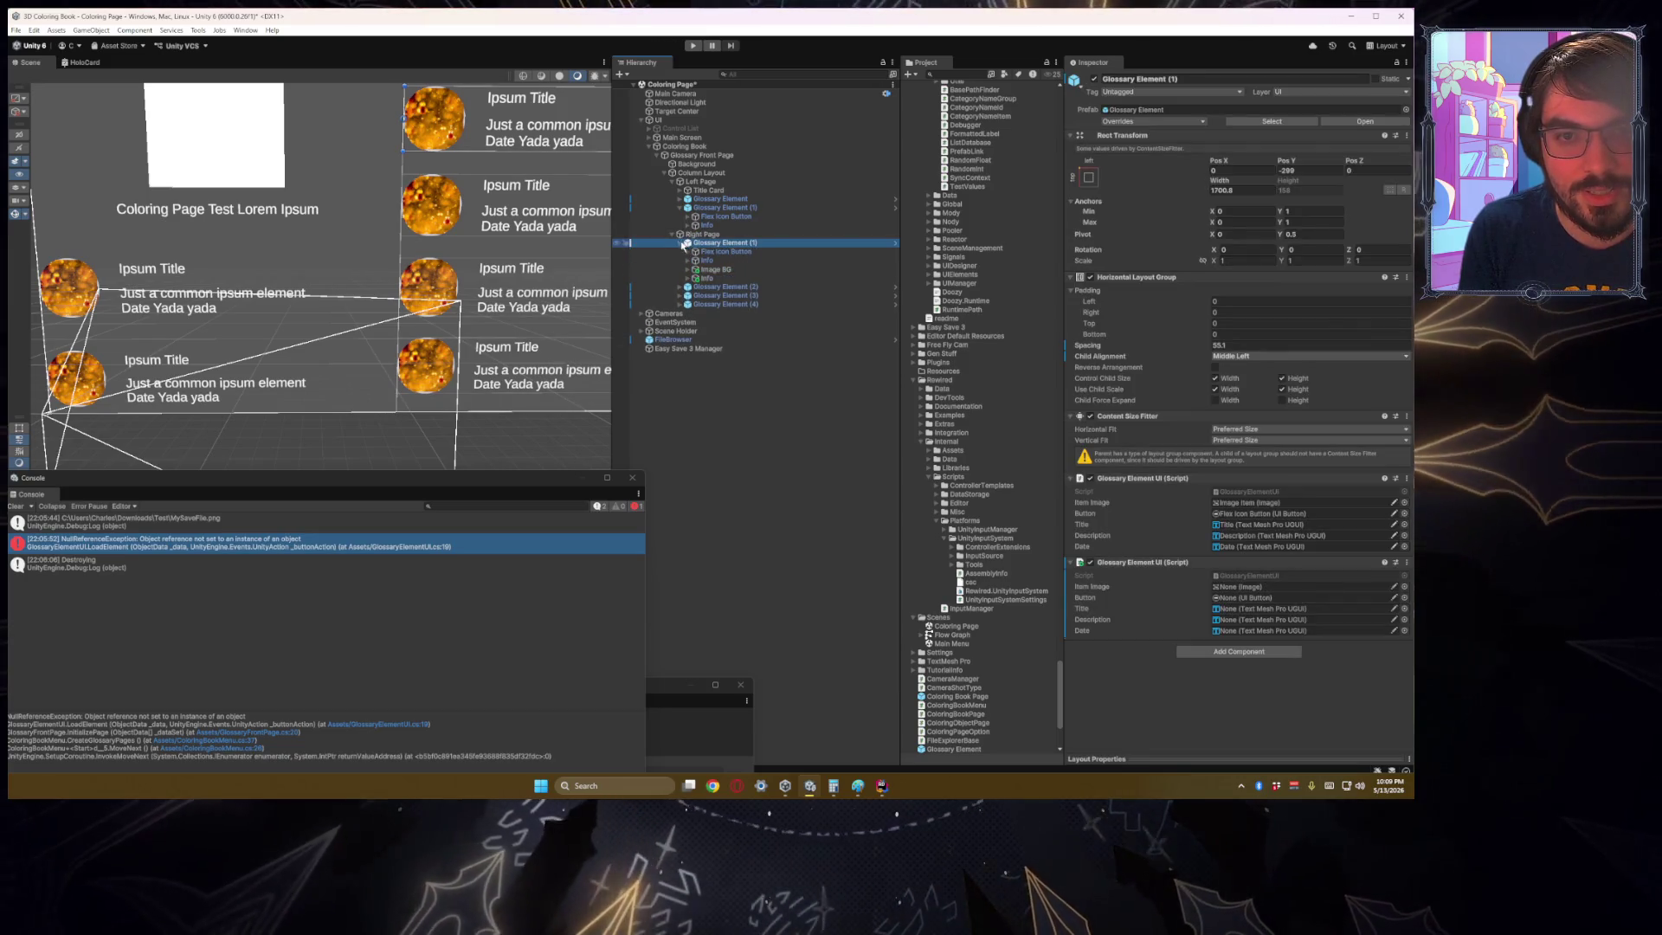
pyautogui.click(679, 243)
pyautogui.click(681, 200)
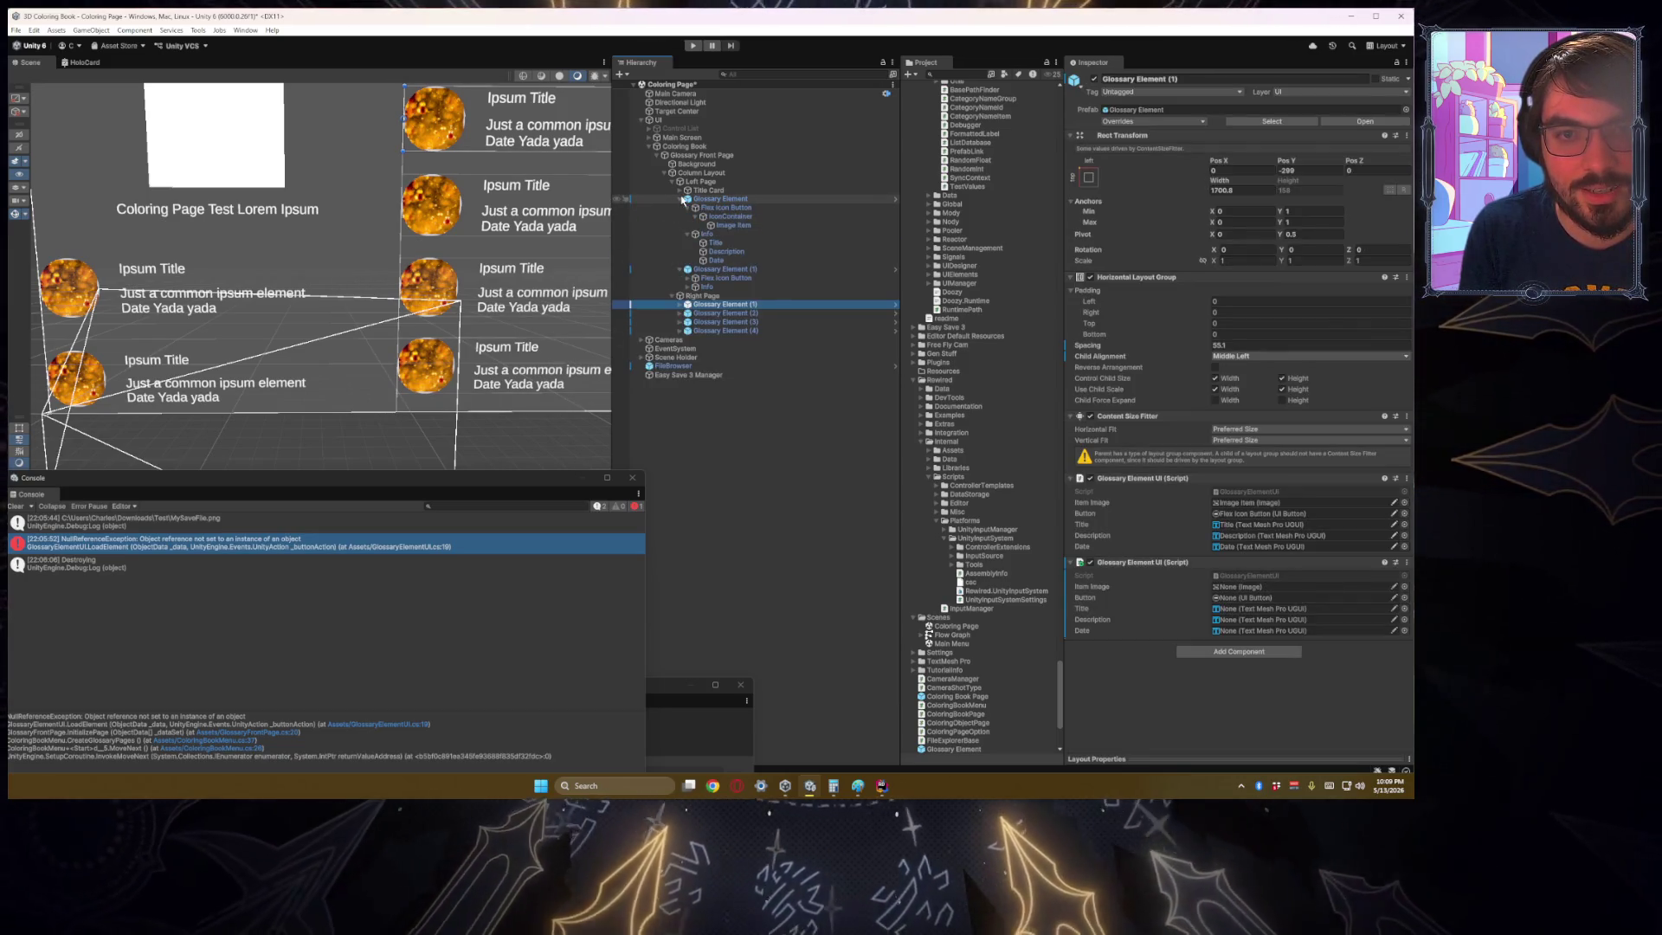
pyautogui.click(681, 200)
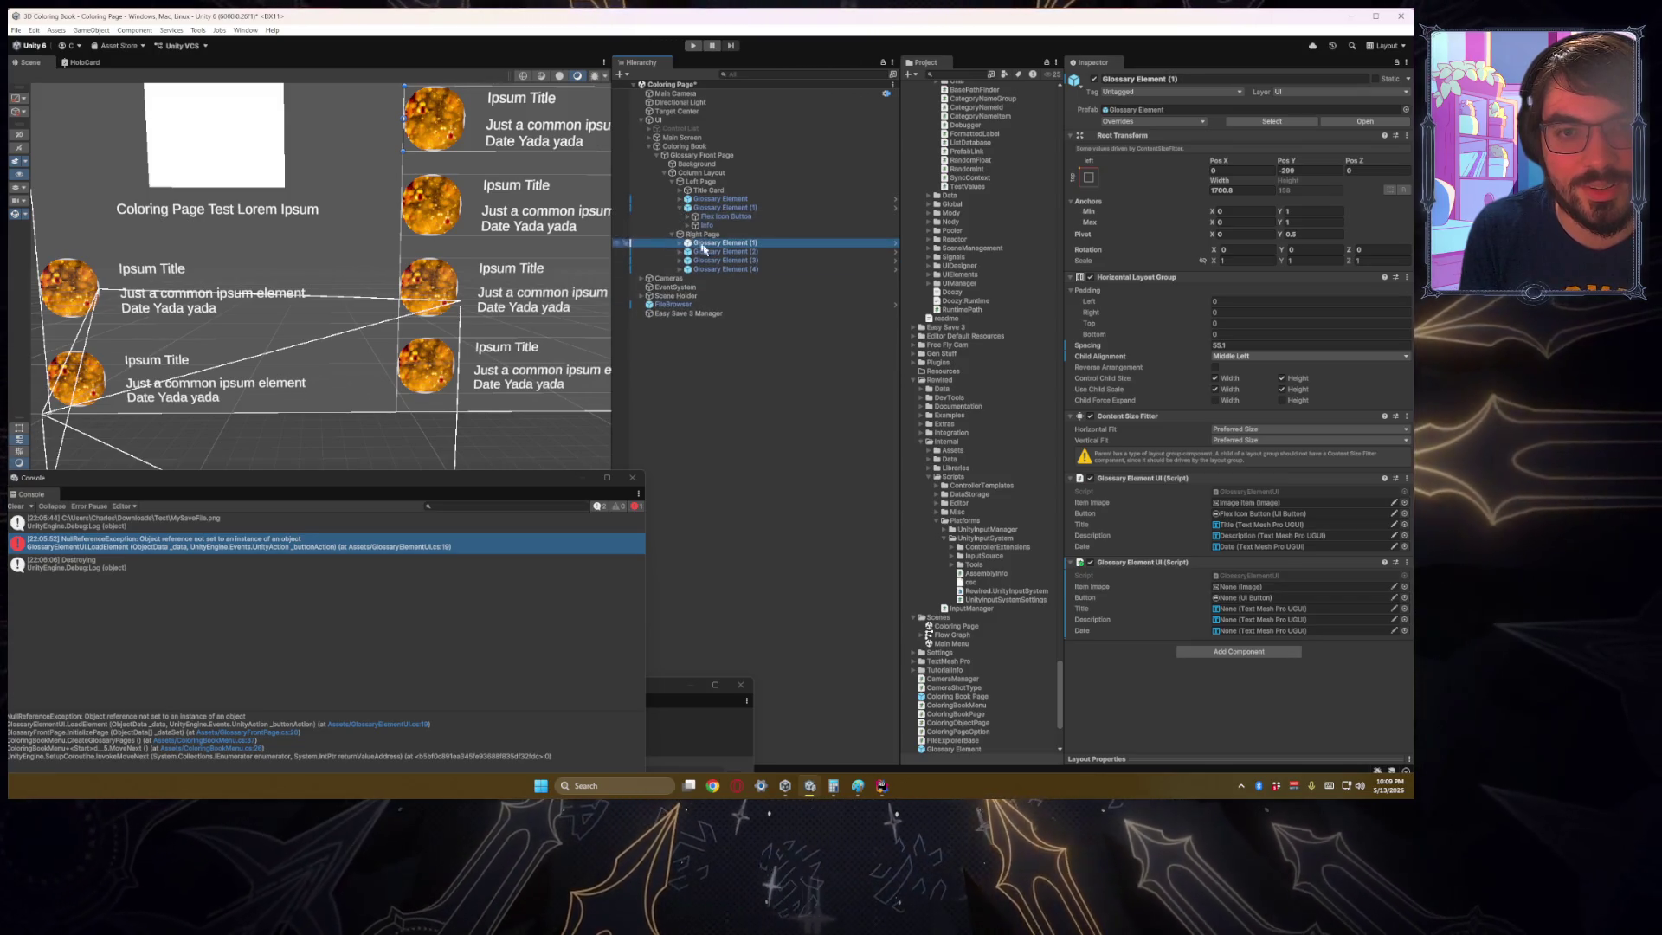
pyautogui.keyDown('shift'); pyautogui.click(731, 270); pyautogui.keyUp('shift')
# Step: Revert All prefab overrides on Glossary Element (1)–(4) and frame them in the scene
pyautogui.click(1151, 122)
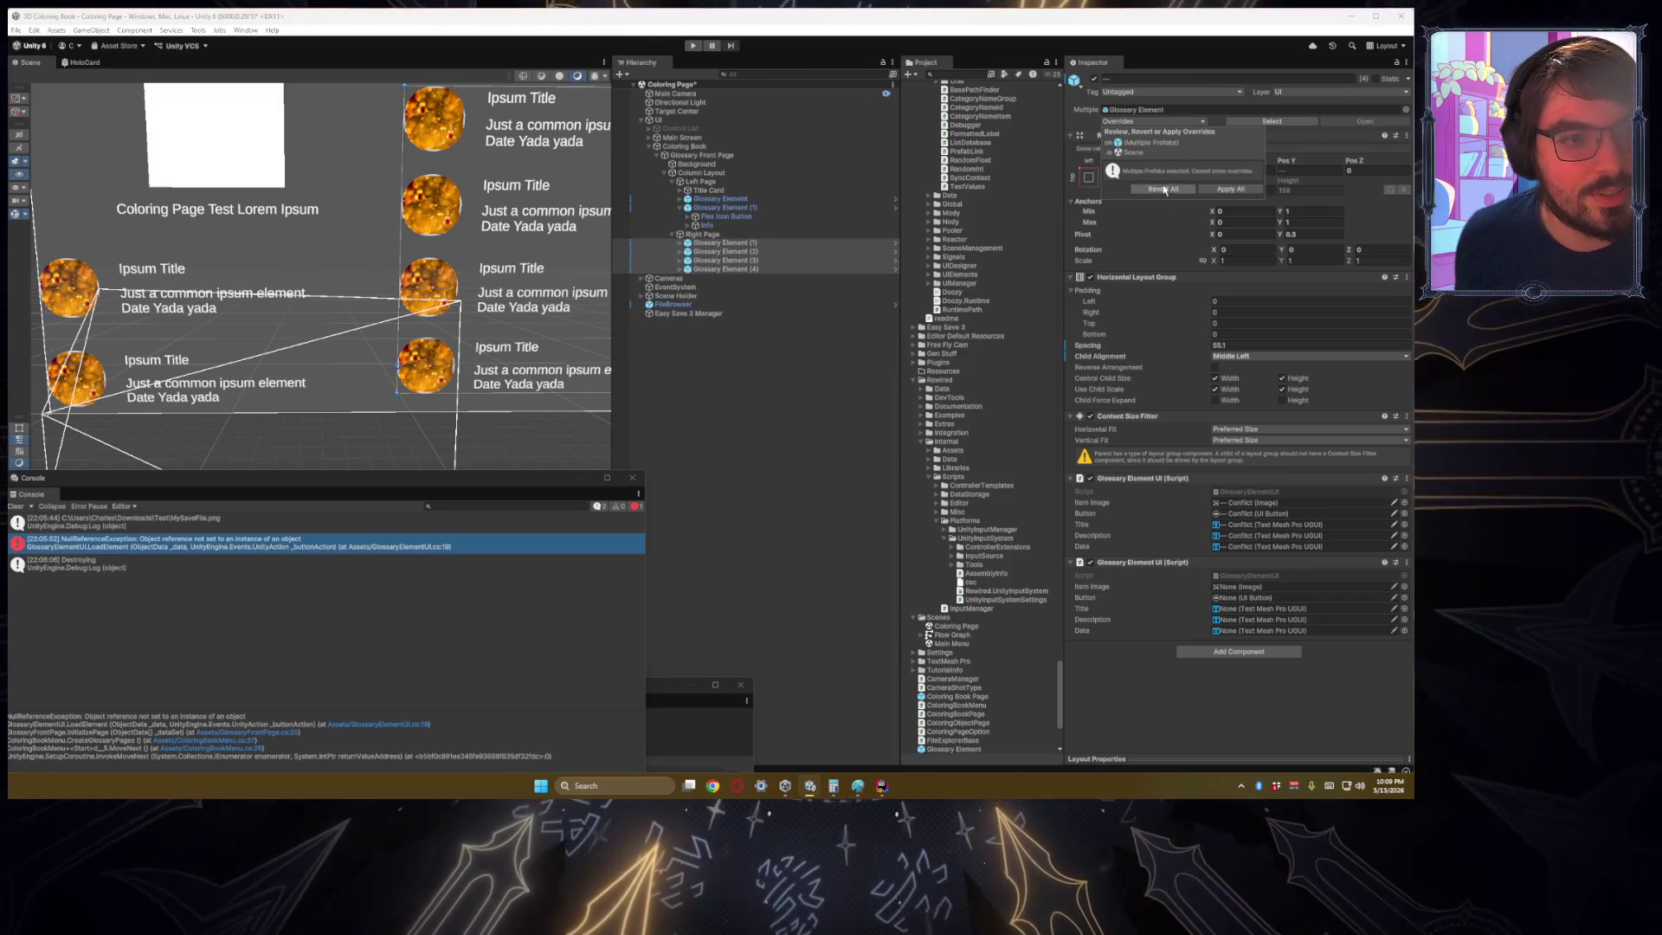
pyautogui.click(1166, 189)
pyautogui.click(794, 401)
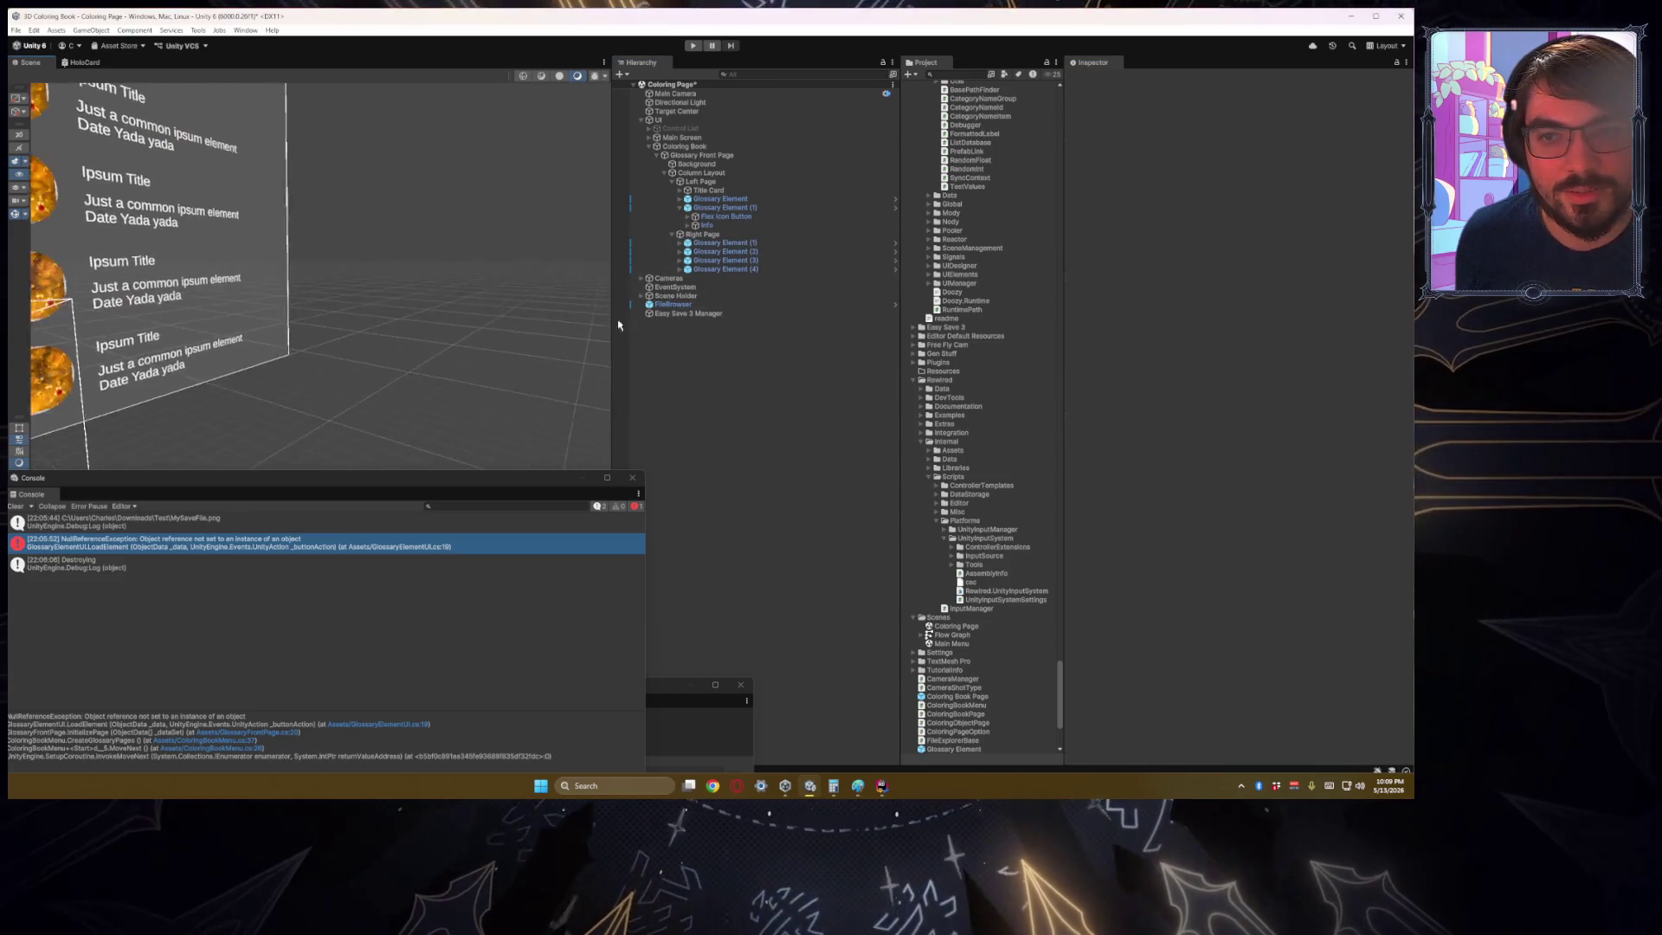
pyautogui.press('f')
# Step: Enter Play mode and select the Glossary Front Page under Coloring Book
pyautogui.click(713, 45)
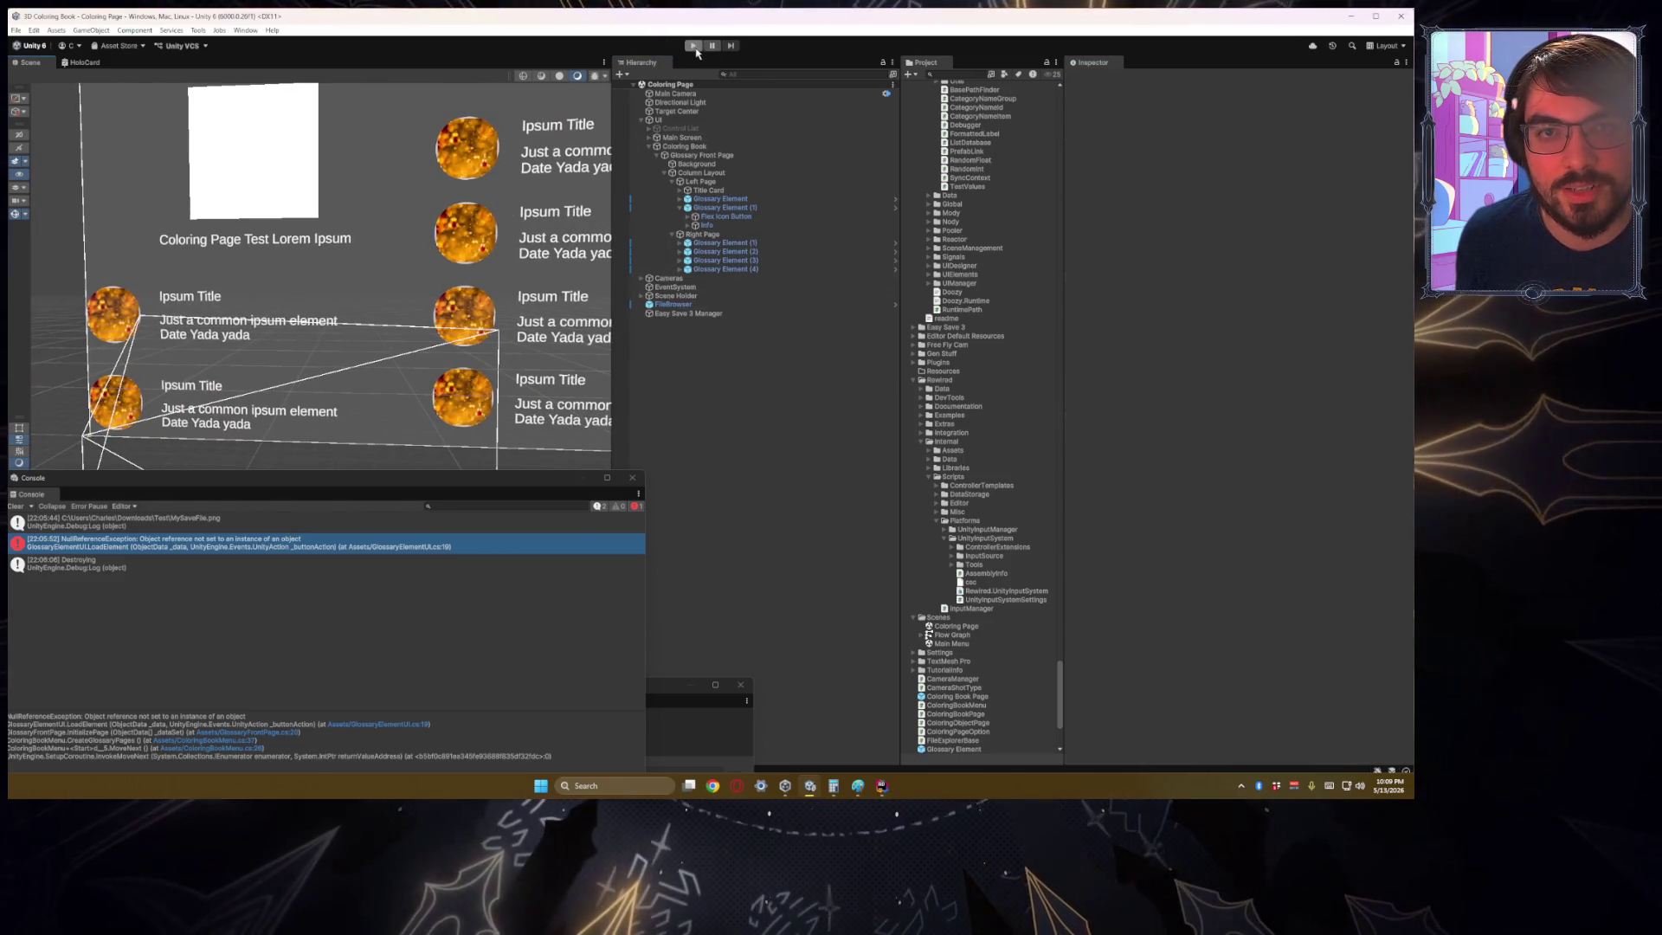
pyautogui.click(697, 147)
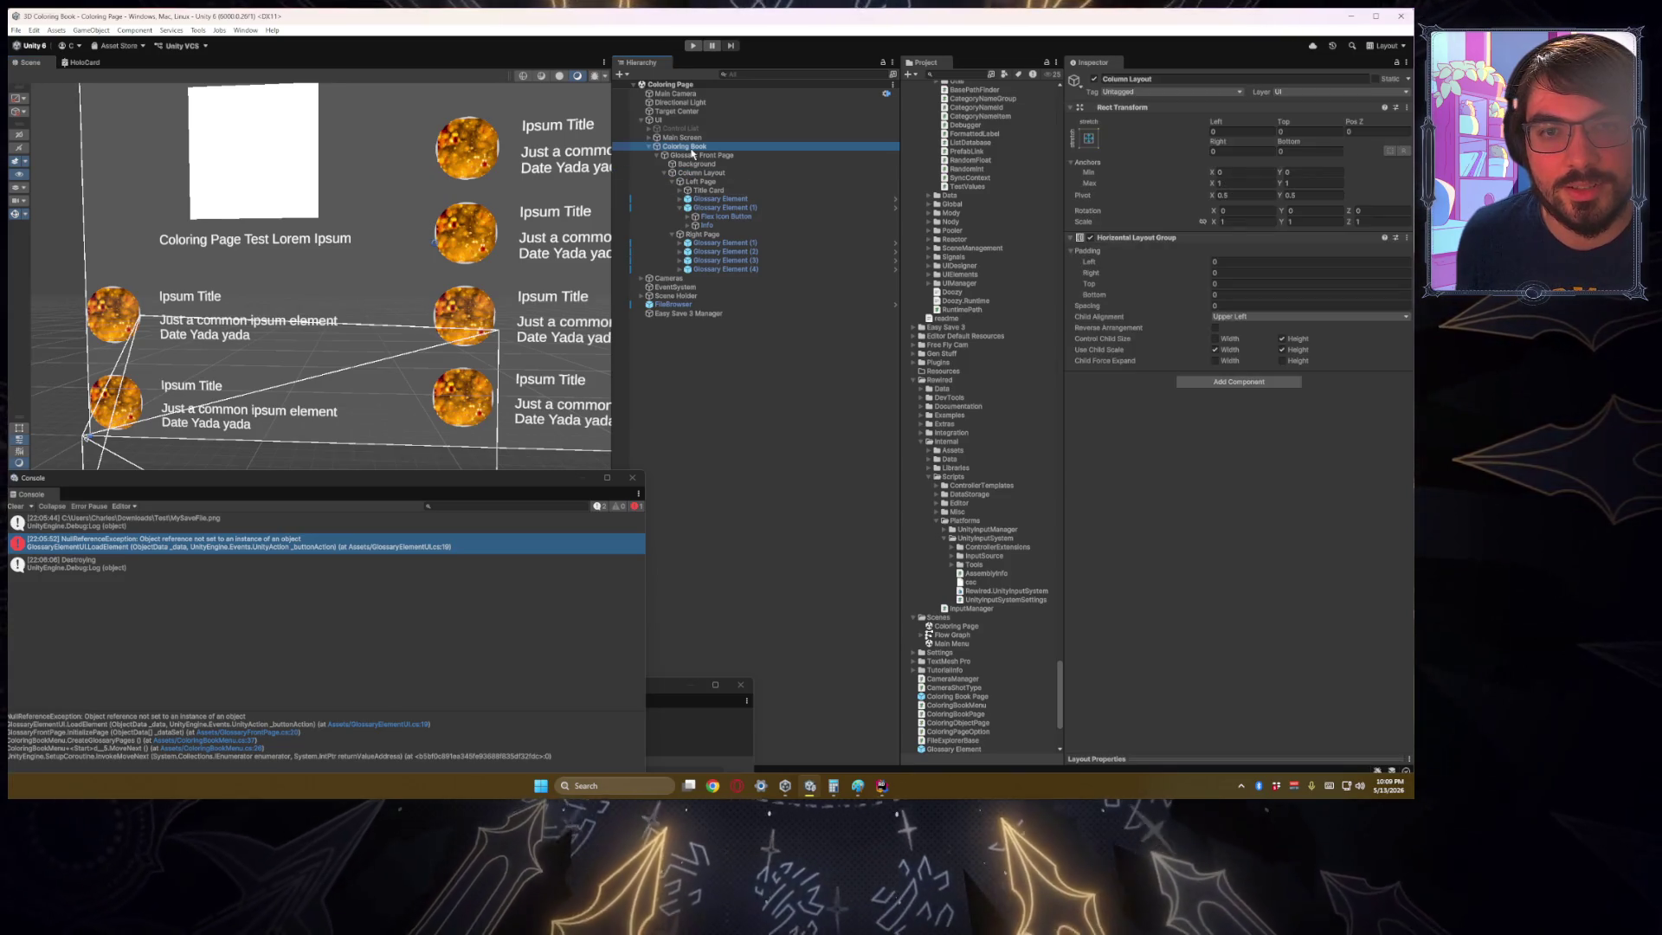
pyautogui.click(697, 155)
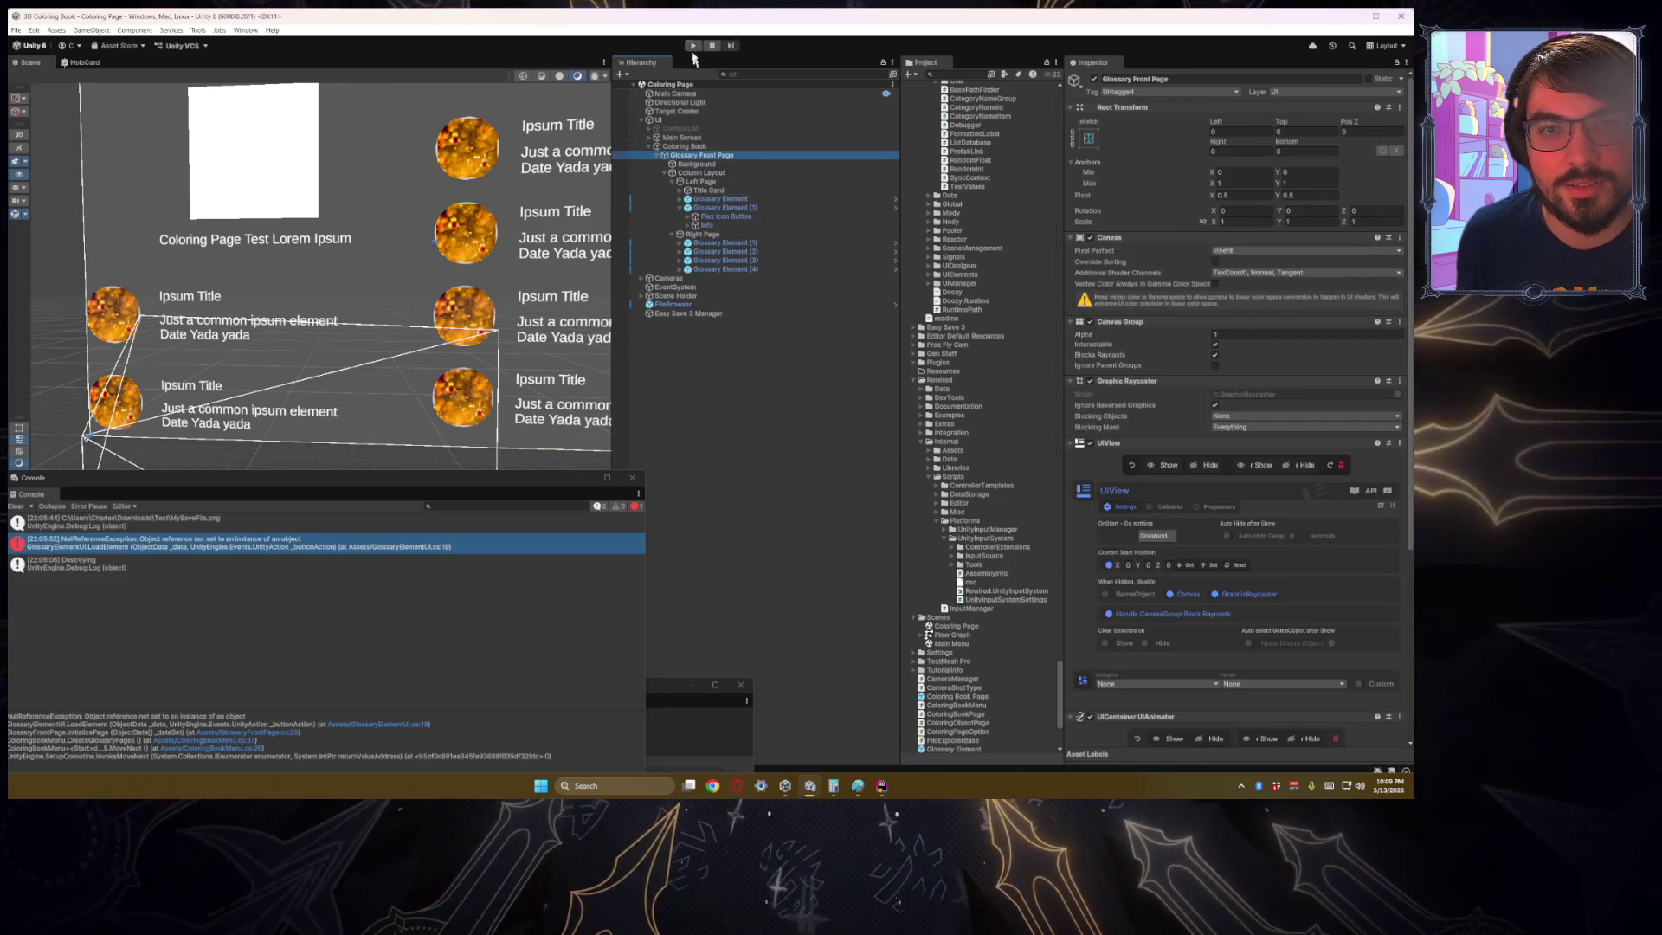
# Step: Enter Play mode and open the NullReferenceException's source code in ReactorUtils.cs
pyautogui.hotkey('ctrl', 'p')
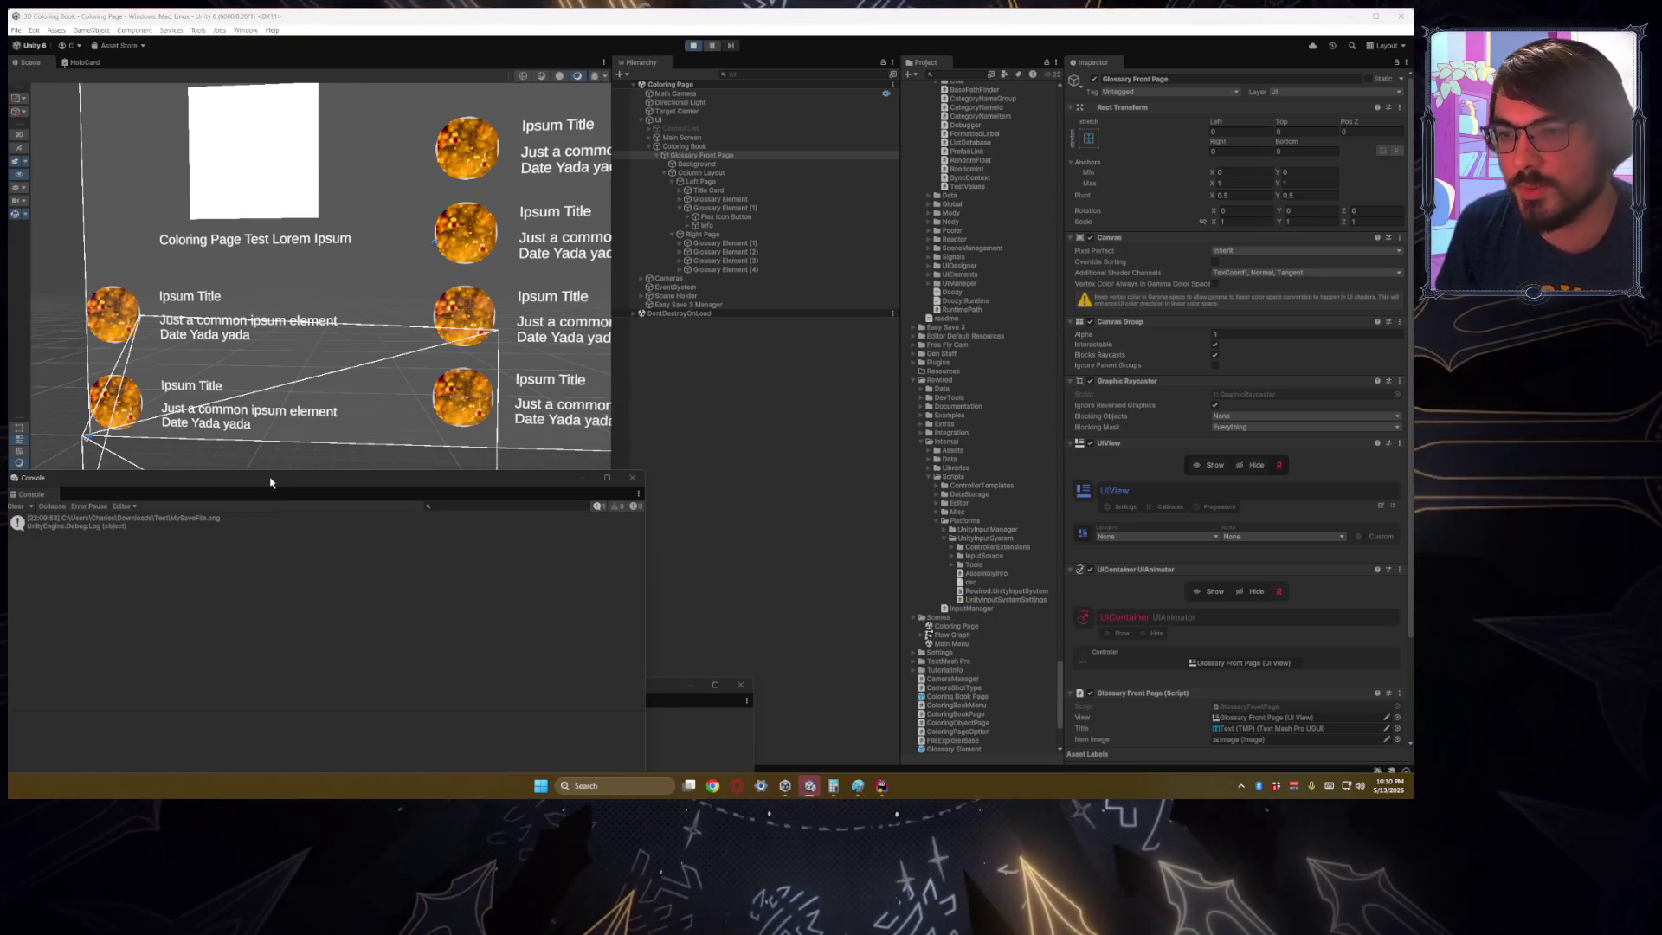
pyautogui.moveTo(290, 426); pyautogui.dragTo(347, 425)
pyautogui.doubleClick(310, 540)
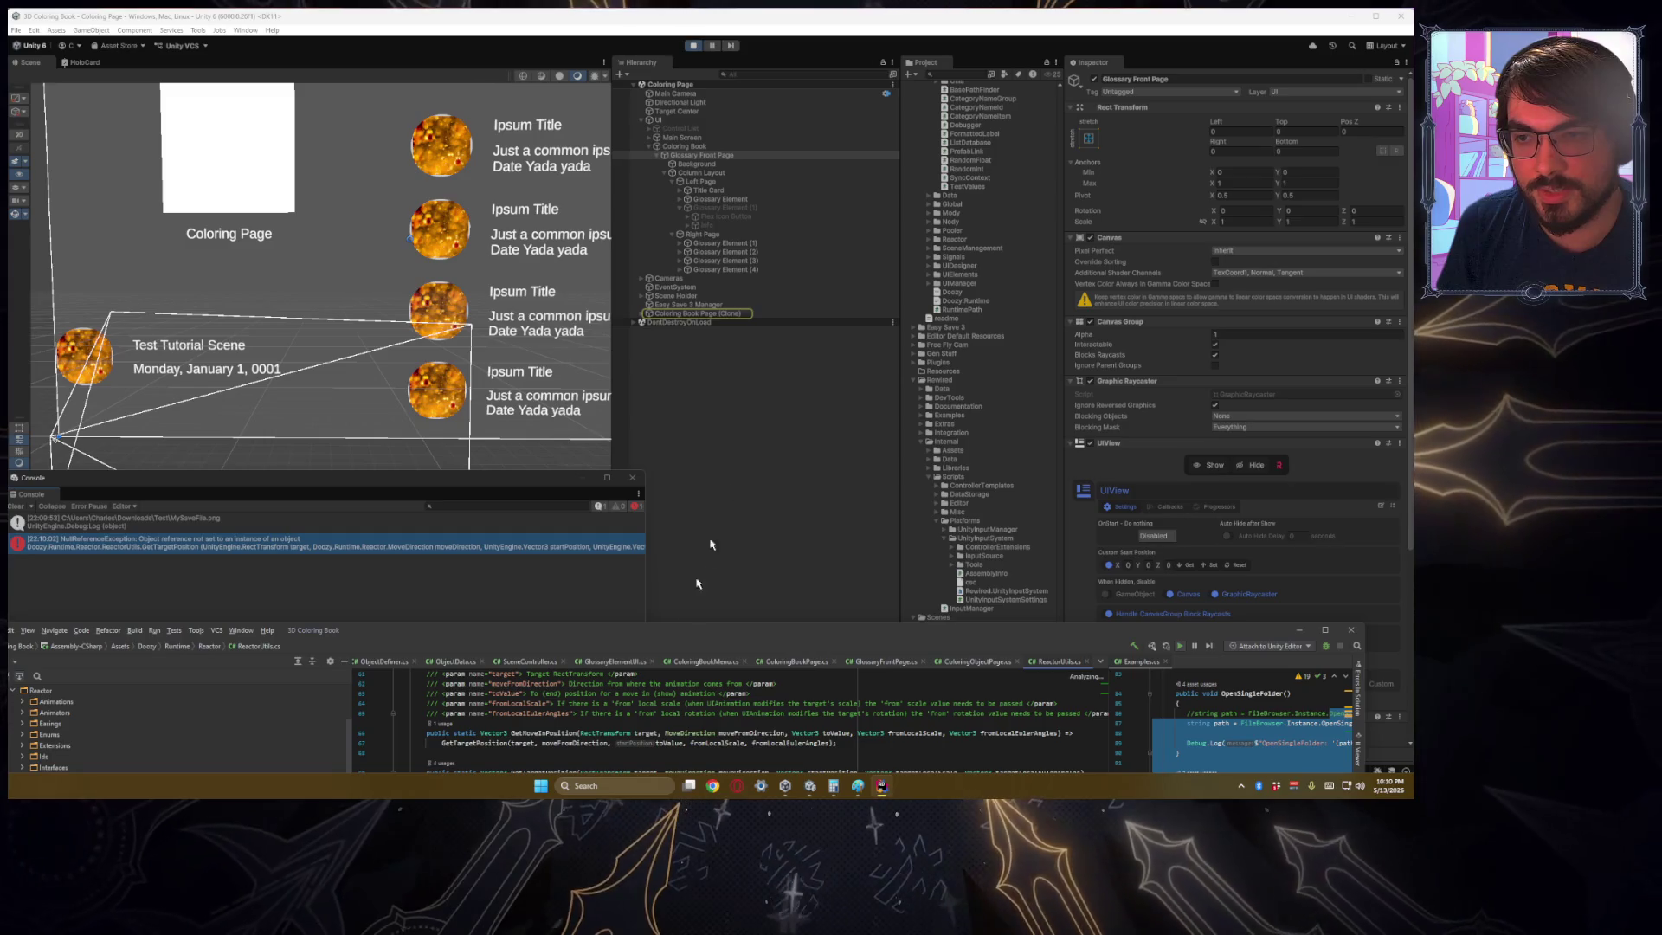
pyautogui.moveTo(676, 633)
pyautogui.mouseDown()
pyautogui.moveTo(712, 179)
pyautogui.moveTo(724, 419)
pyautogui.moveTo(703, 728)
pyautogui.mouseUp()
# Step: Back in Unity, enlarge the Console and review the NullReferenceException stack trace
pyautogui.click(424, 543)
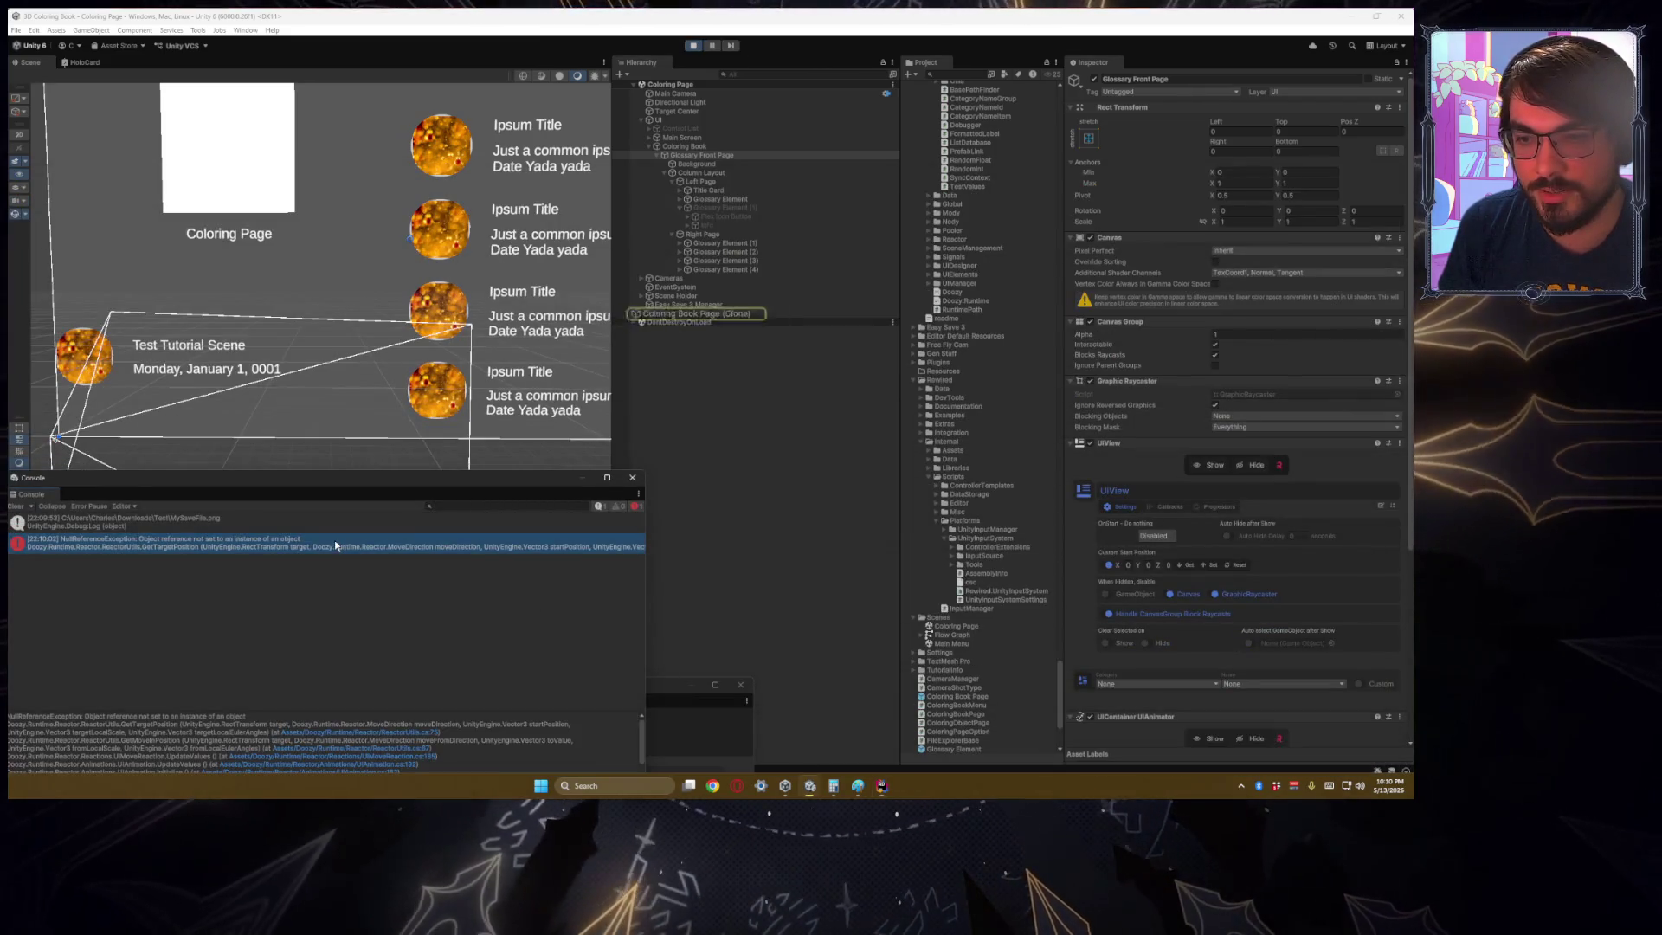
pyautogui.moveTo(382, 483); pyautogui.dragTo(428, 372)
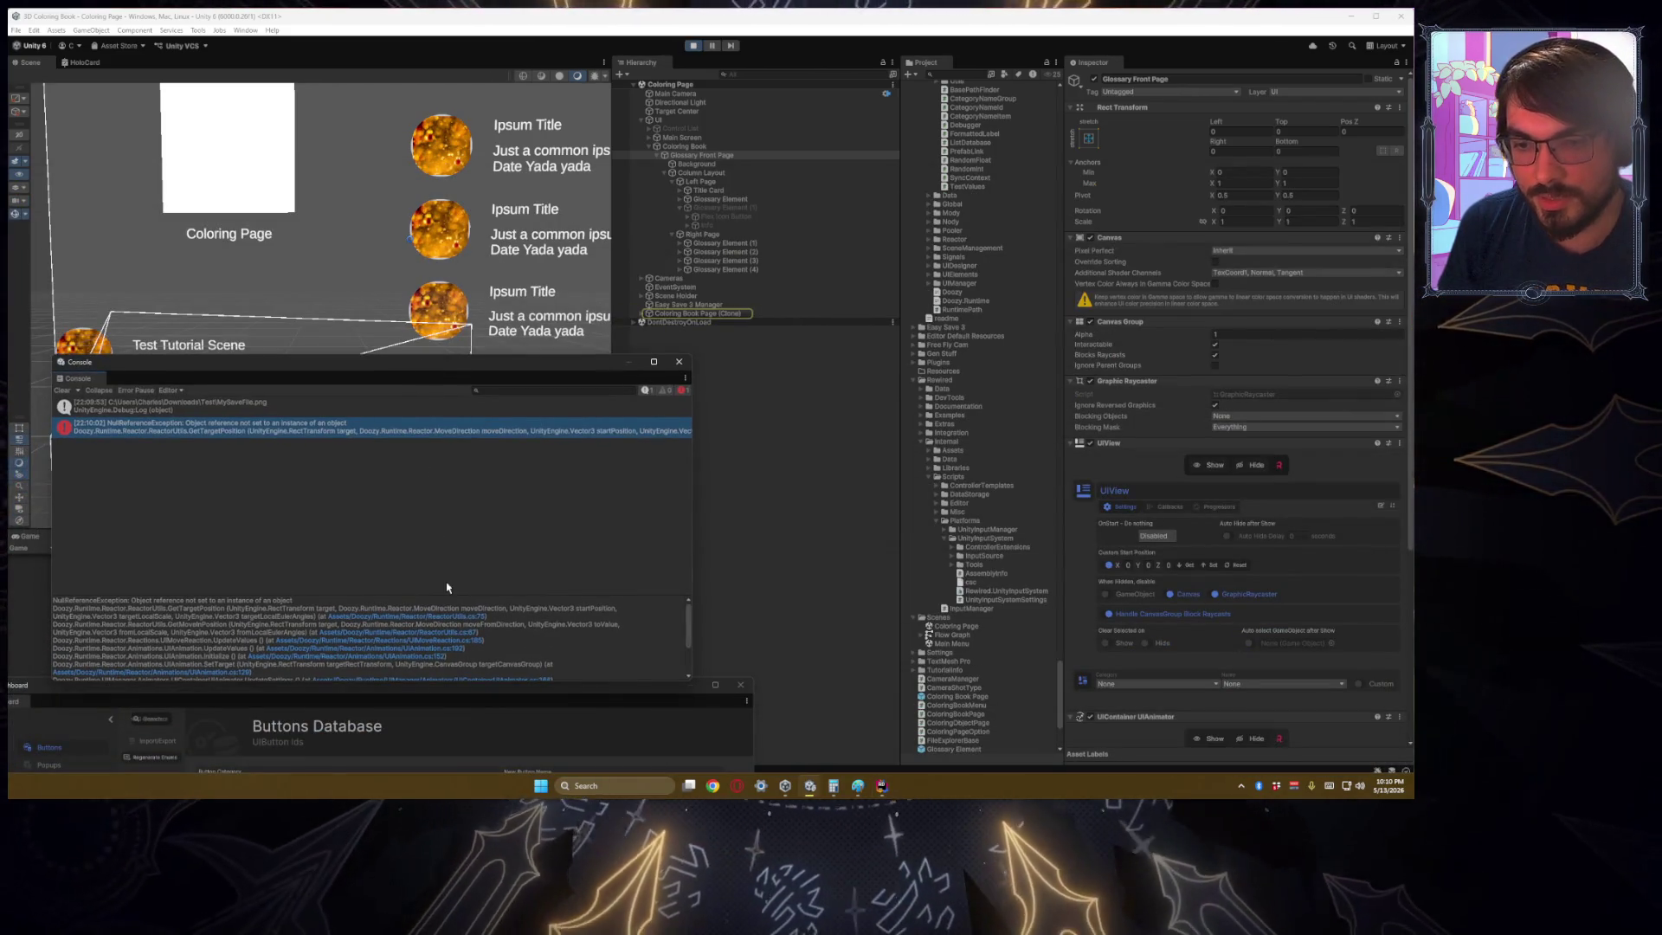
pyautogui.scroll(-3, 434, 643)
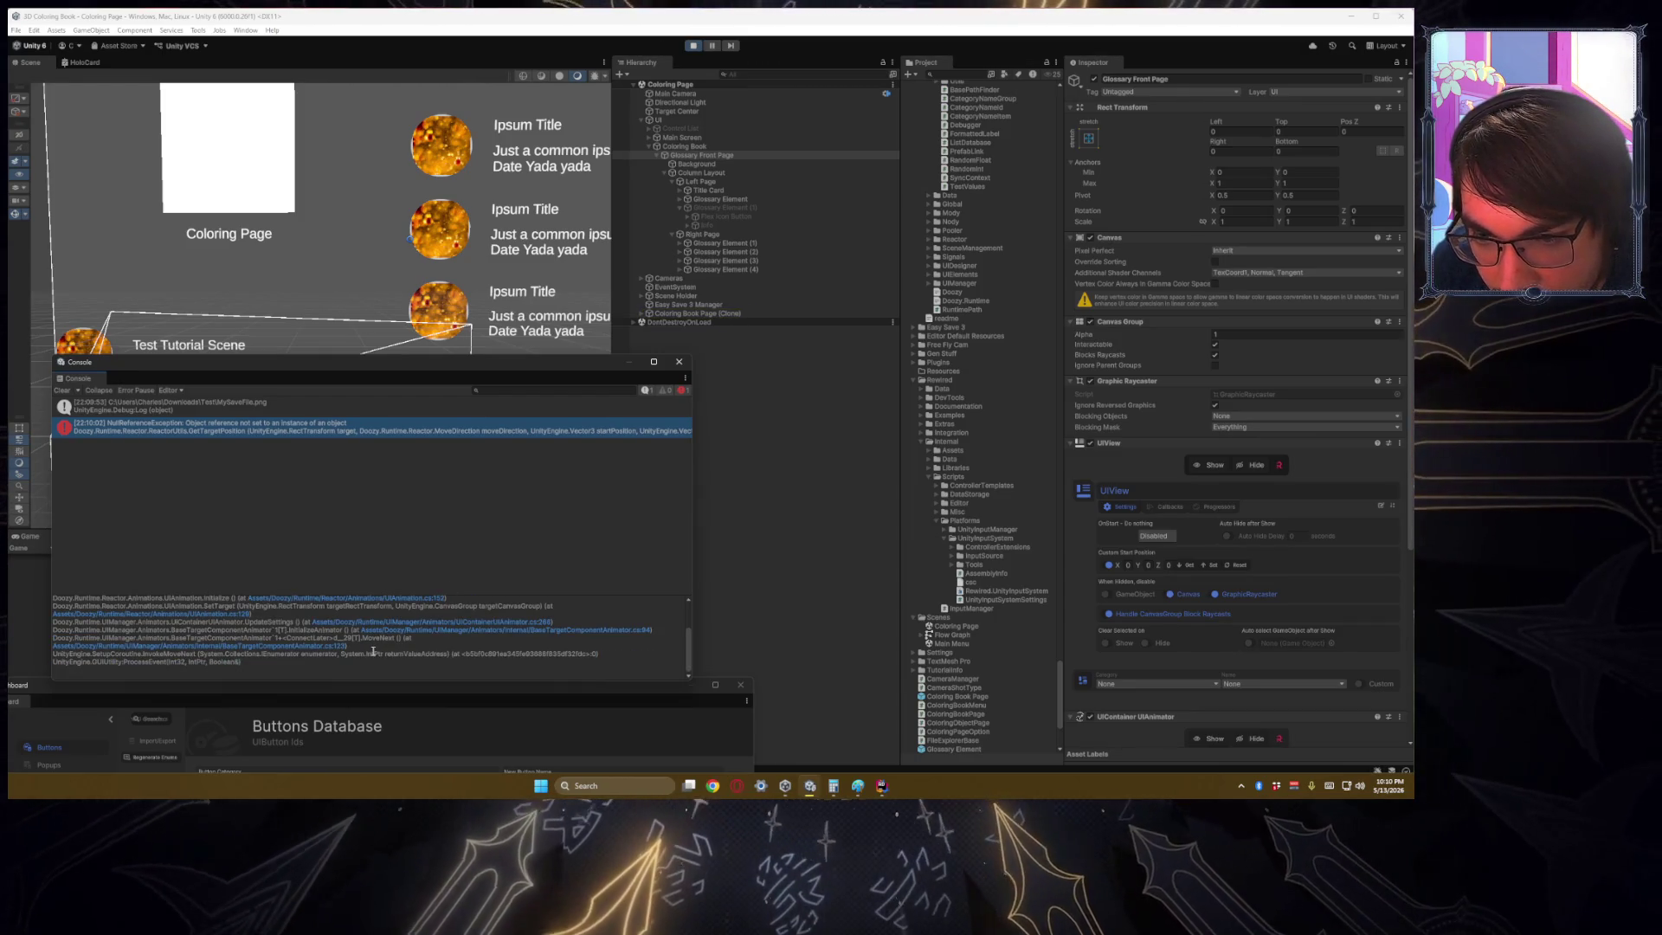
pyautogui.scroll(3, 373, 651)
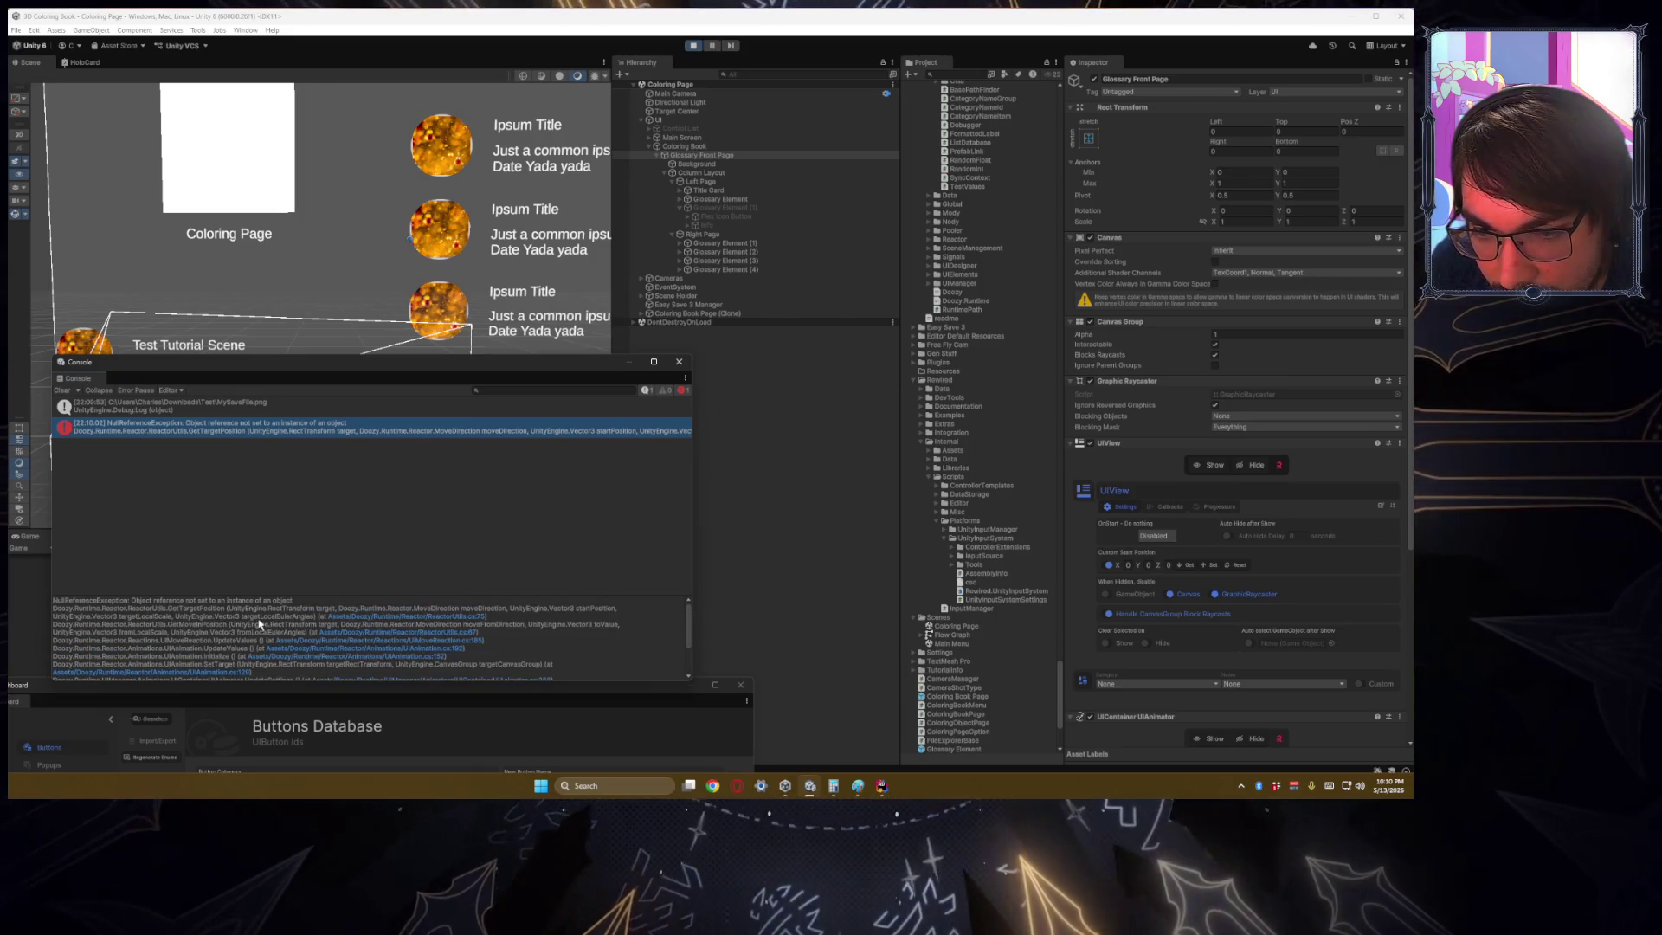
pyautogui.click(482, 416)
pyautogui.click(485, 426)
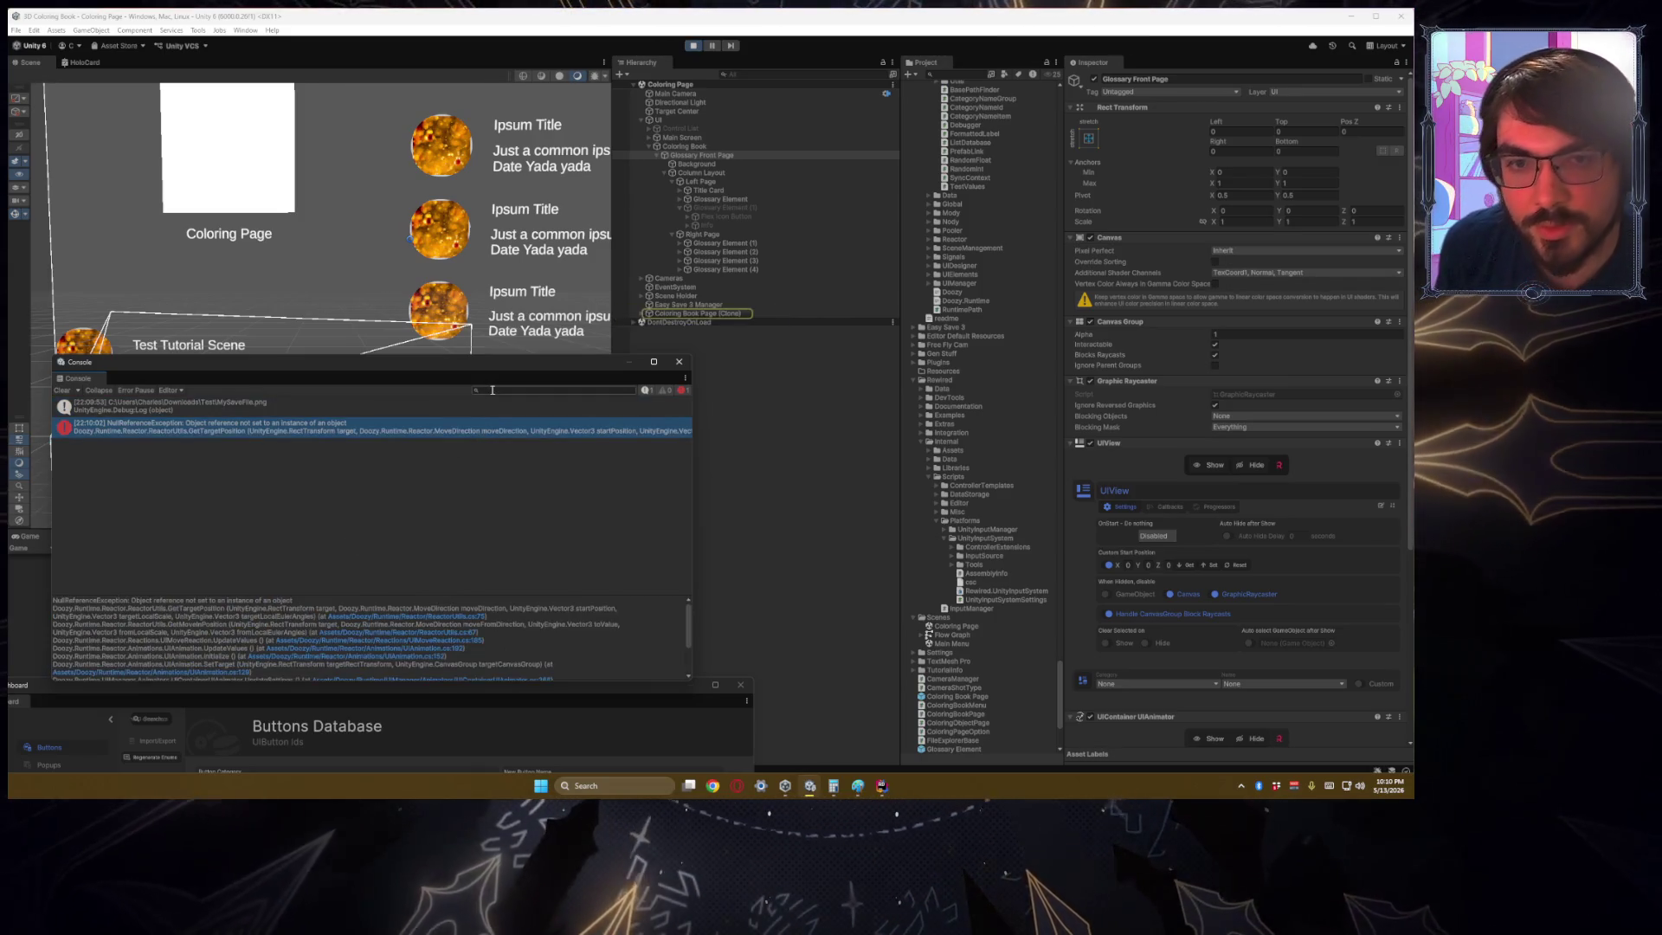
# Step: Rearrange the Console window and select Coloring Book Page (Clone) in the Hierarchy
pyautogui.moveTo(467, 363)
pyautogui.mouseDown()
pyautogui.moveTo(431, 550)
pyautogui.moveTo(407, 566)
pyautogui.mouseUp()
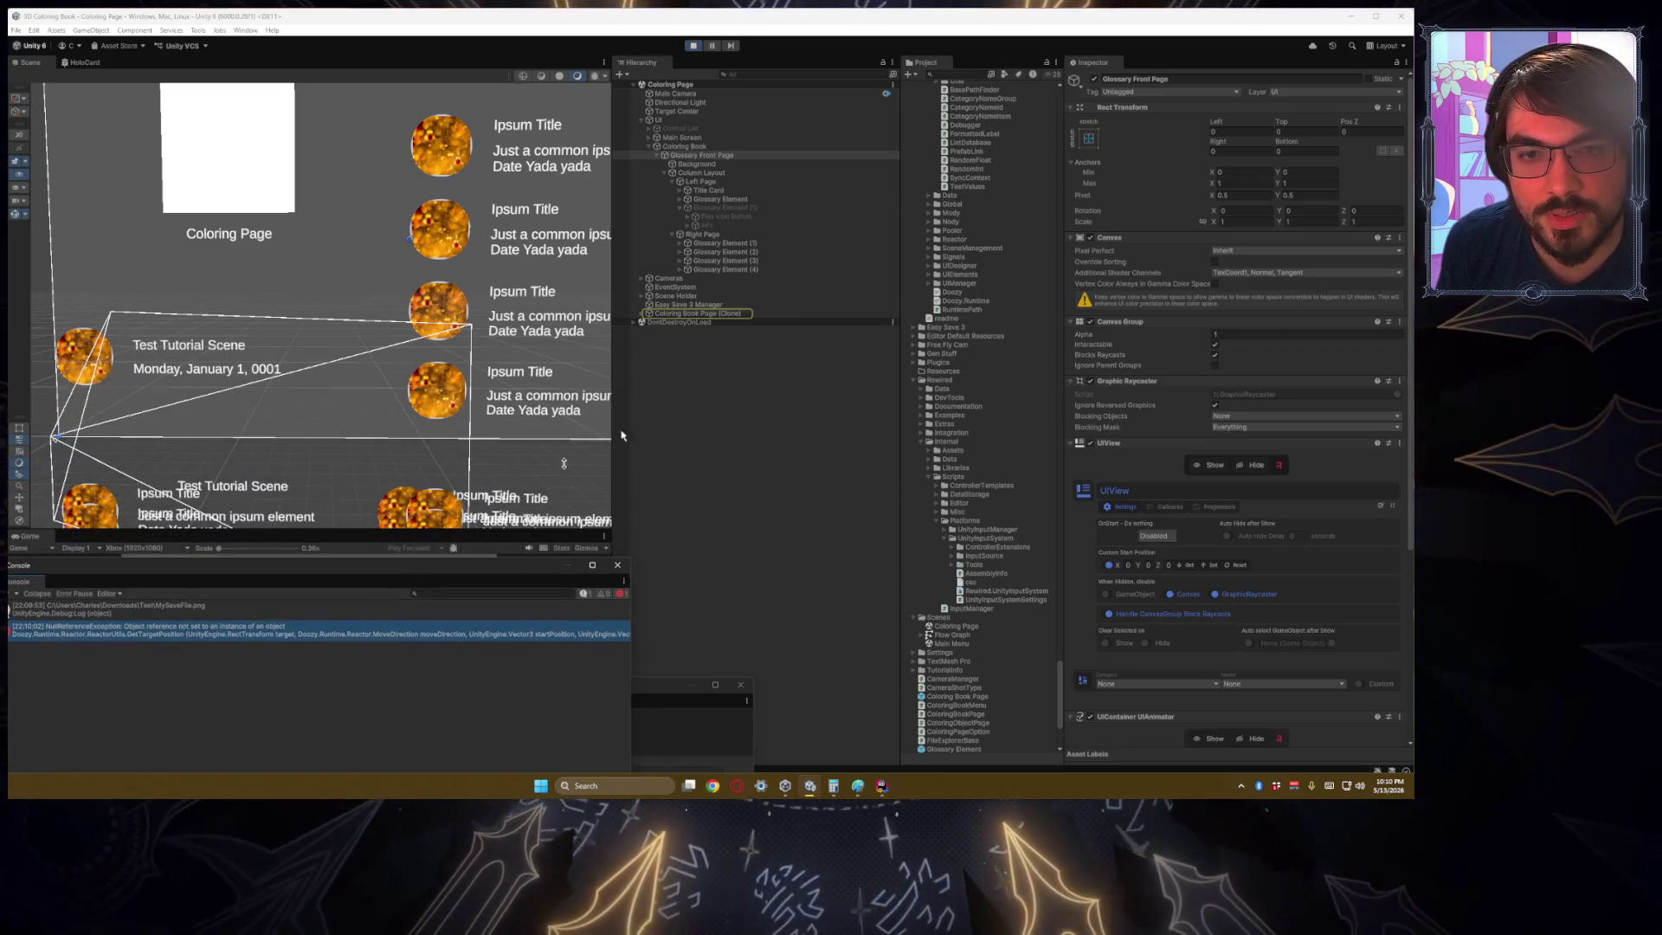
pyautogui.click(727, 314)
pyautogui.click(642, 315)
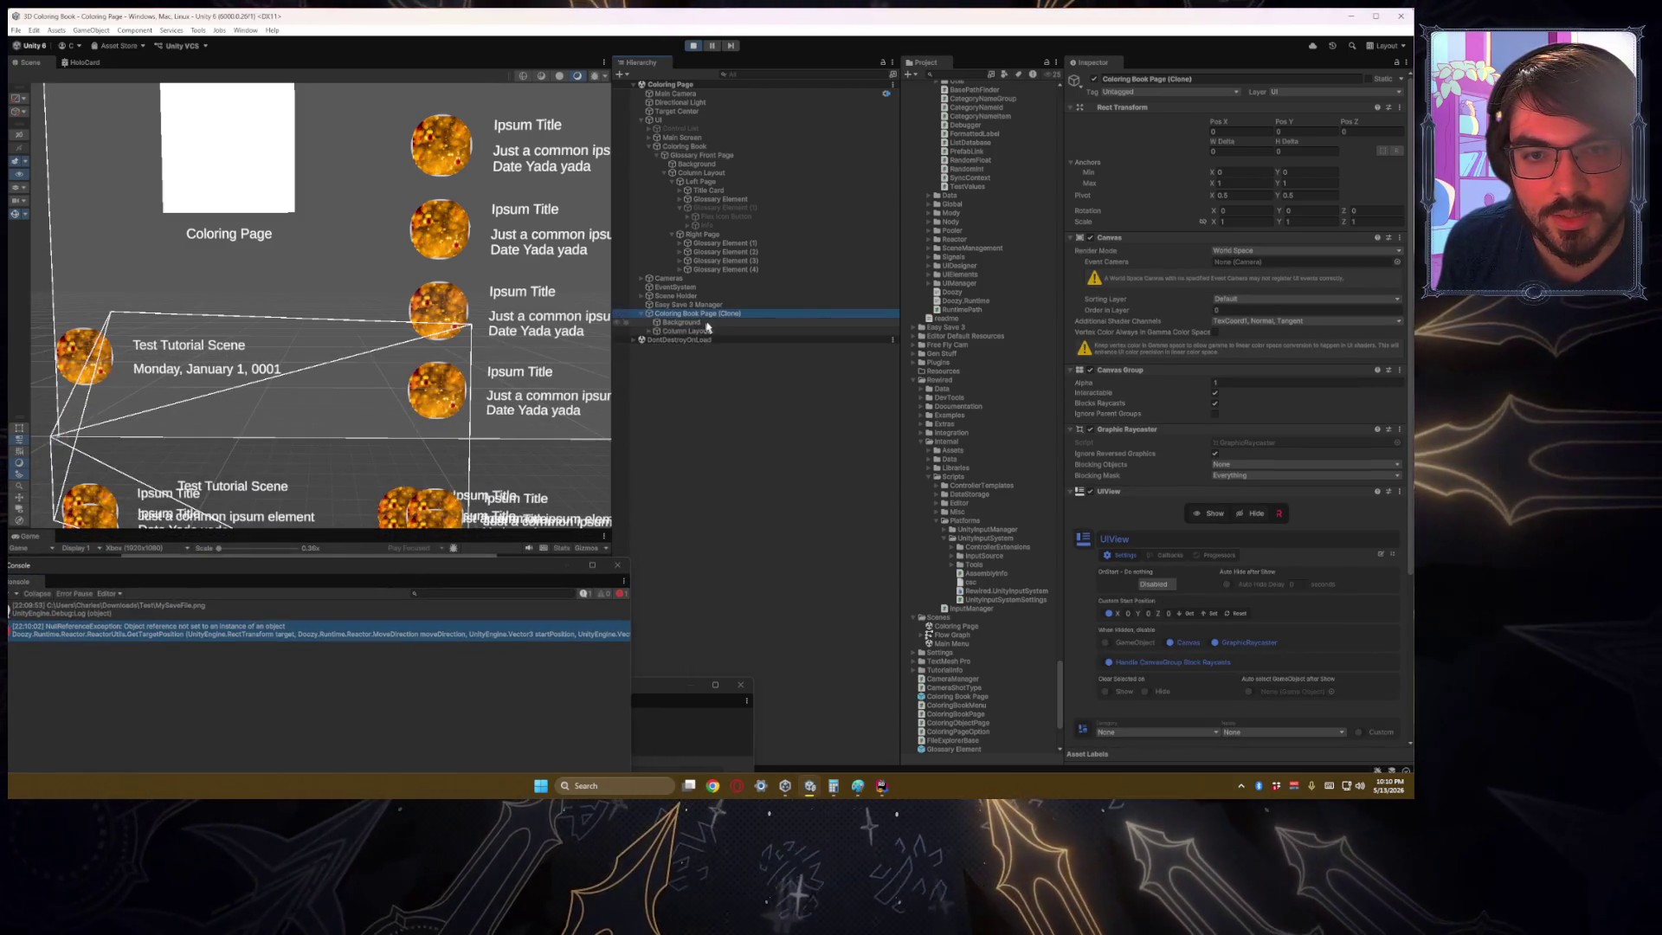
pyautogui.moveTo(519, 566)
pyautogui.mouseDown()
pyautogui.moveTo(515, 589)
pyautogui.moveTo(572, 441)
pyautogui.moveTo(591, 432)
pyautogui.moveTo(577, 439)
pyautogui.mouseUp()
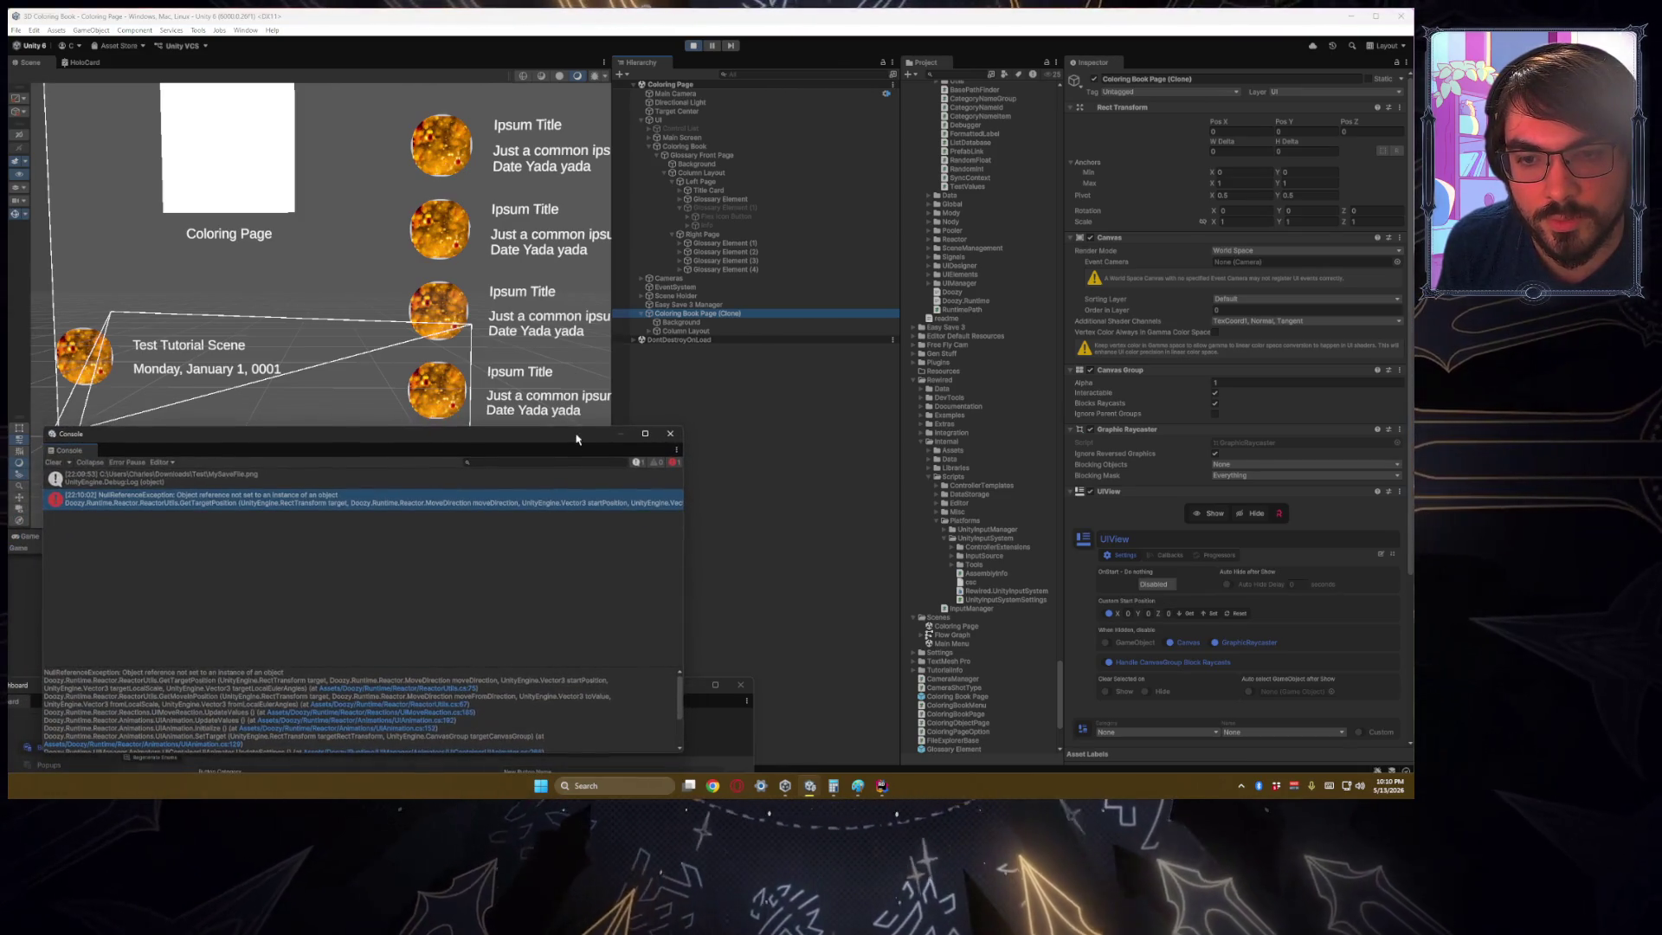
pyautogui.click(587, 449)
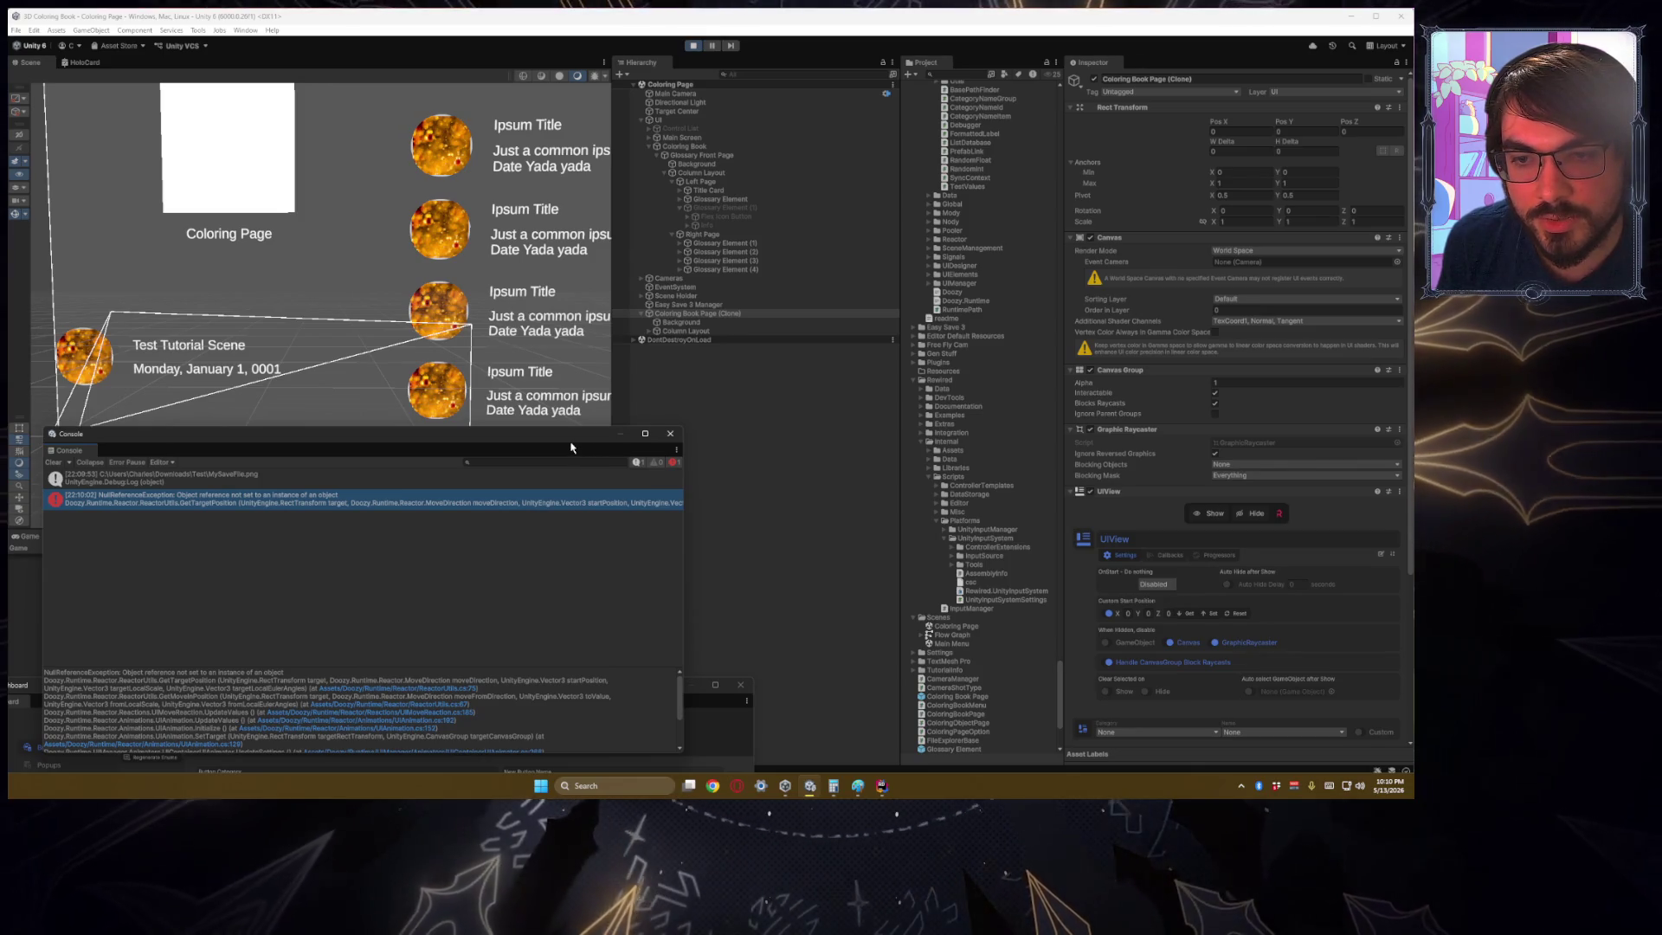
pyautogui.moveTo(538, 443)
pyautogui.mouseDown()
pyautogui.moveTo(501, 479)
pyautogui.moveTo(499, 529)
pyautogui.mouseUp()
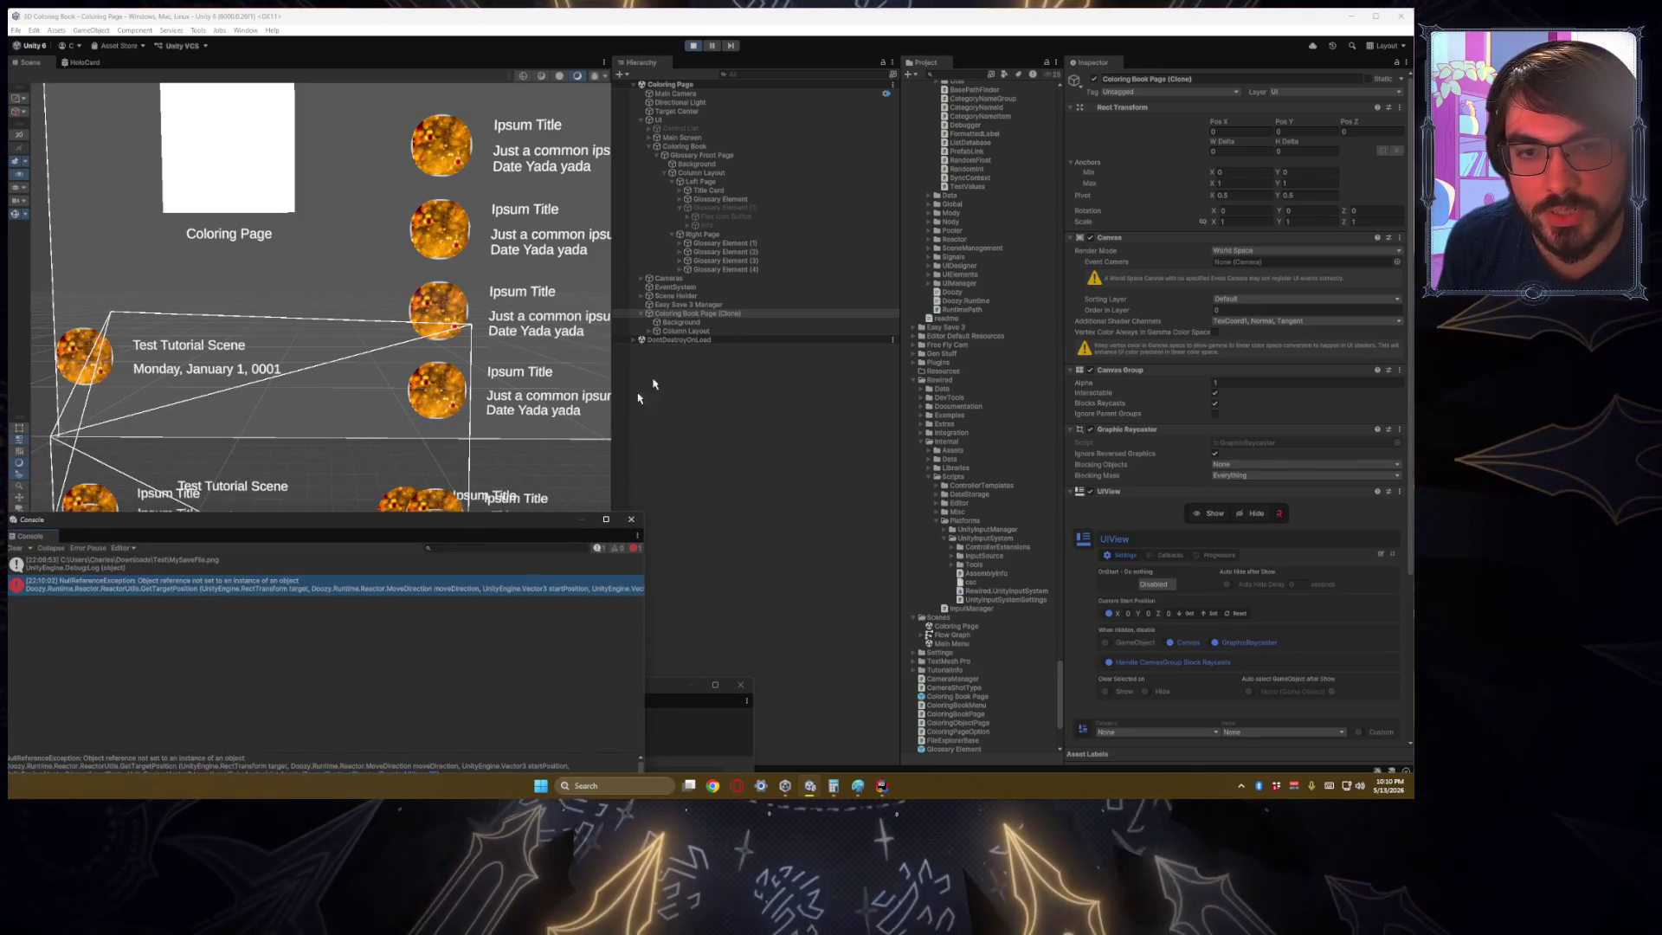
pyautogui.click(715, 315)
pyautogui.moveTo(485, 433)
pyautogui.mouseDown()
pyautogui.moveTo(494, 451)
pyautogui.moveTo(451, 468)
pyautogui.moveTo(481, 475)
pyautogui.moveTo(503, 421)
pyautogui.mouseUp()
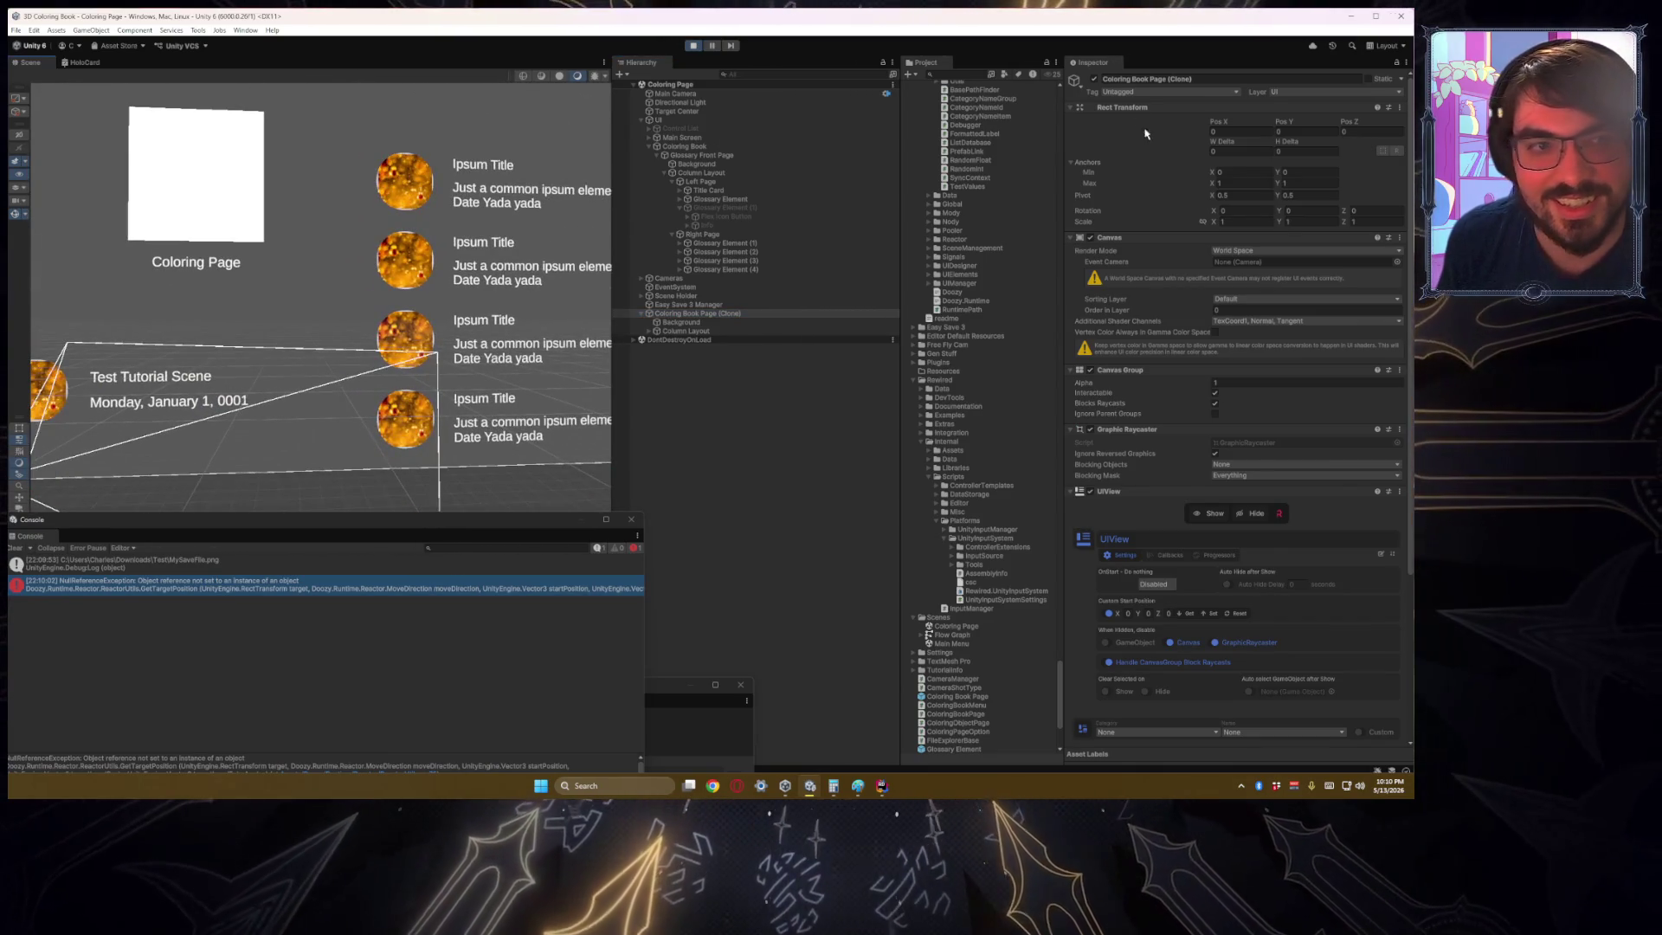
# Step: Deactivate and reactivate Coloring Book Page (Clone) to retest, then select Glossary Element (1)–(4)
pyautogui.click(1096, 79)
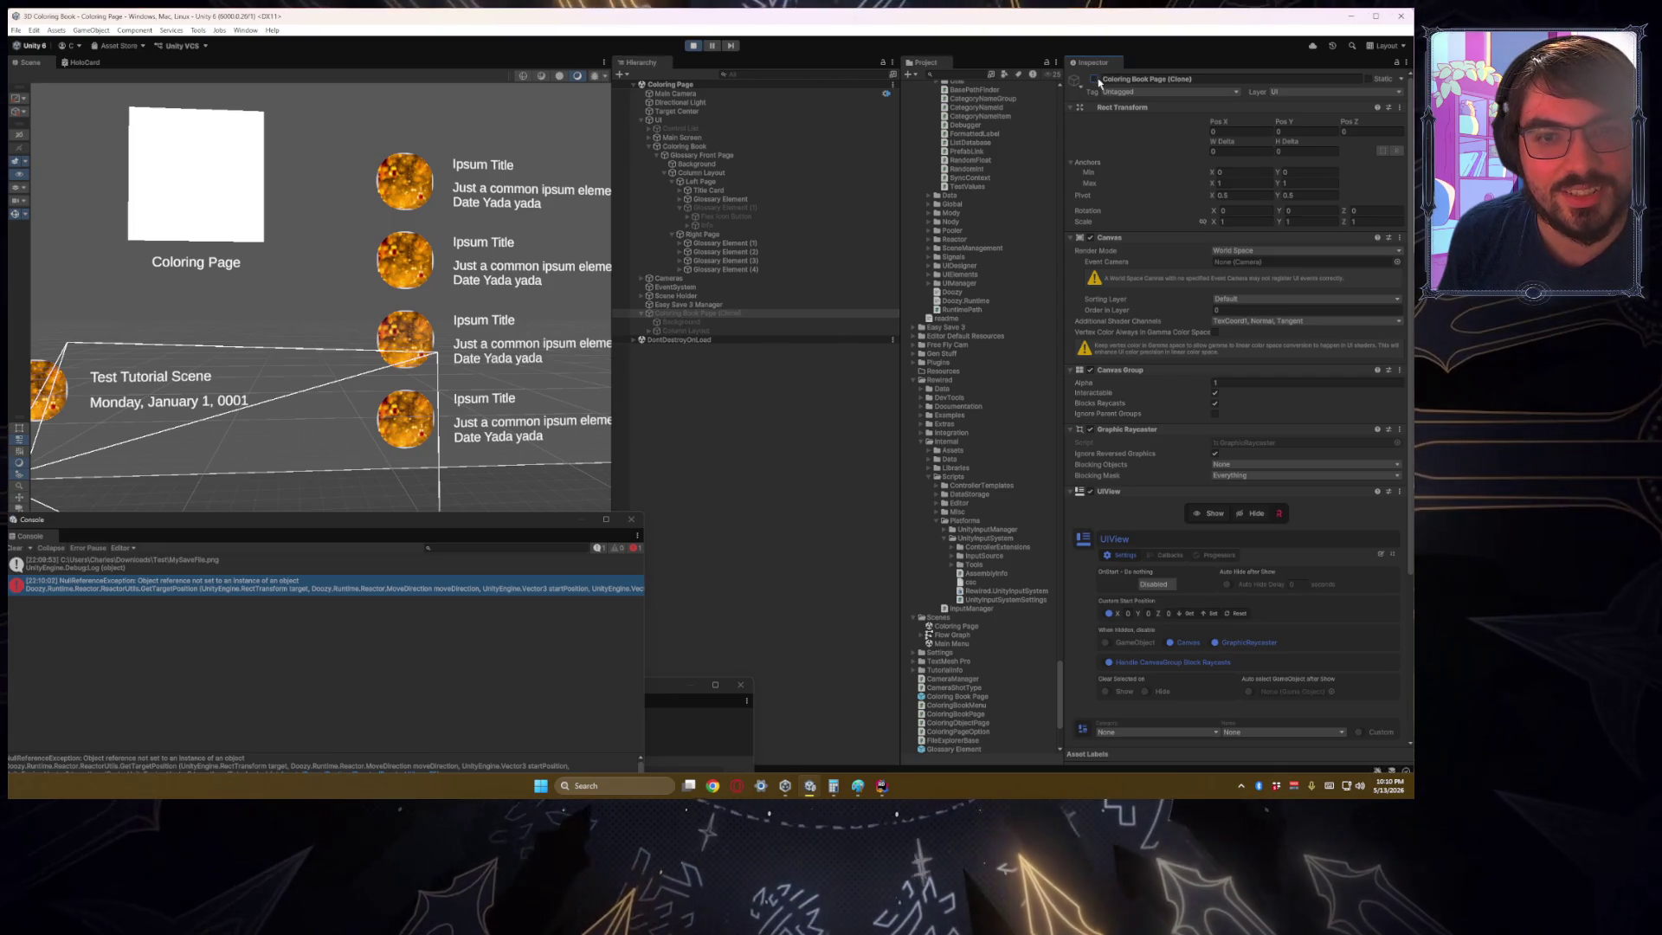
pyautogui.click(1096, 80)
pyautogui.click(754, 209)
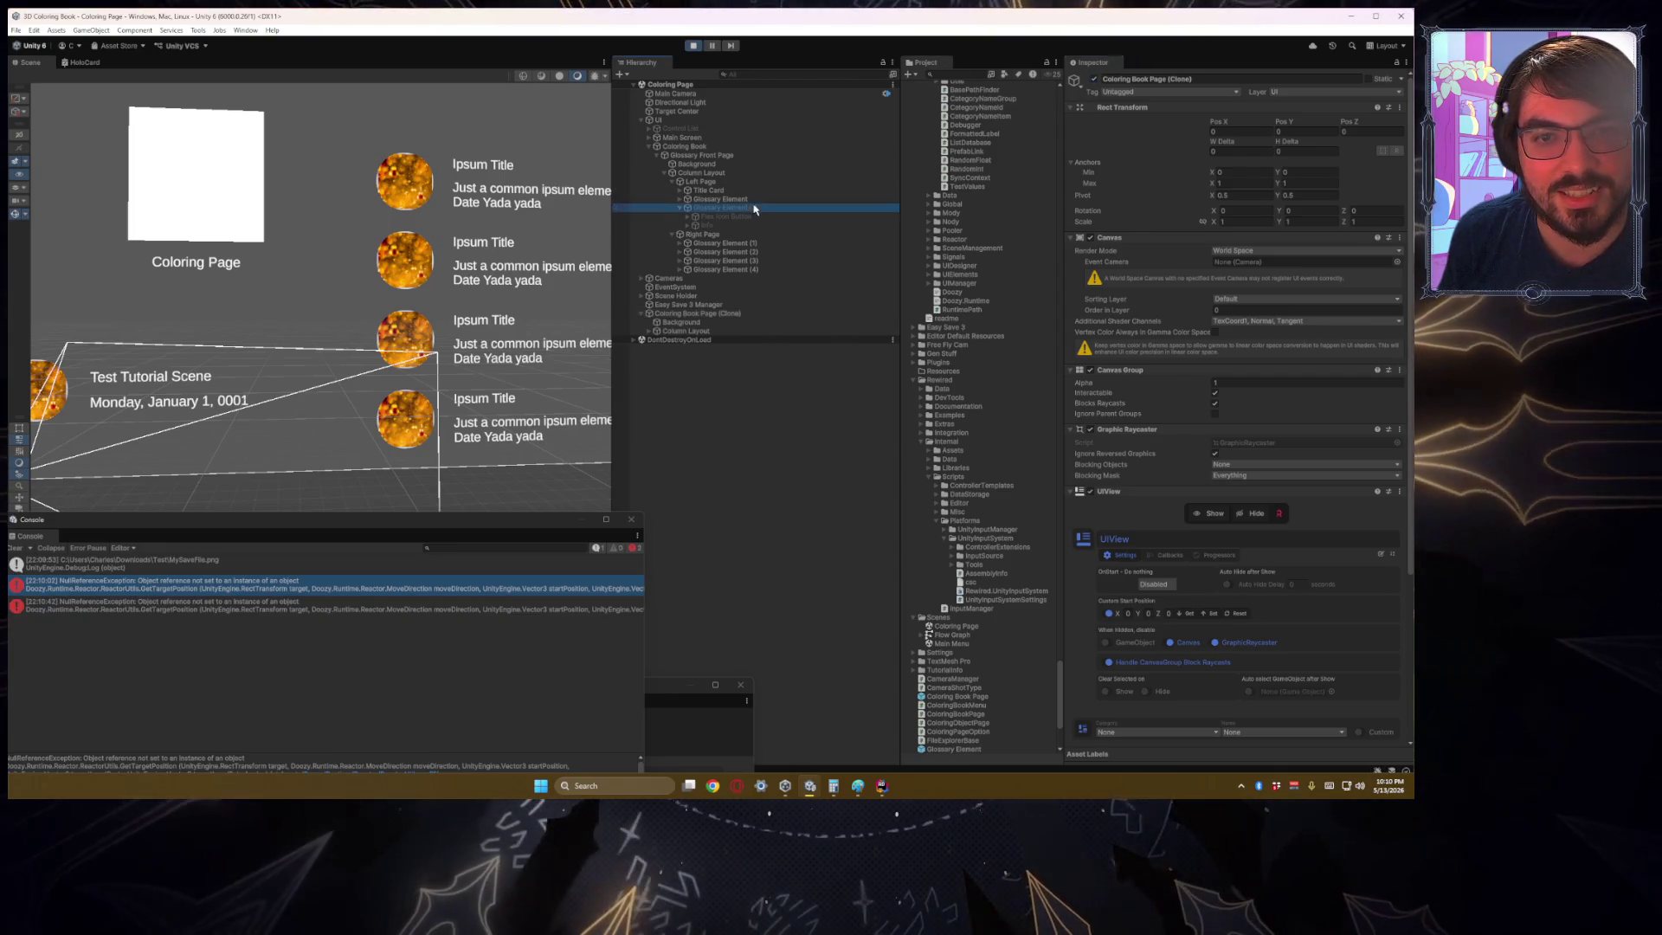
pyautogui.click(736, 244)
pyautogui.keyDown('shift'); pyautogui.click(733, 271); pyautogui.keyUp('shift')
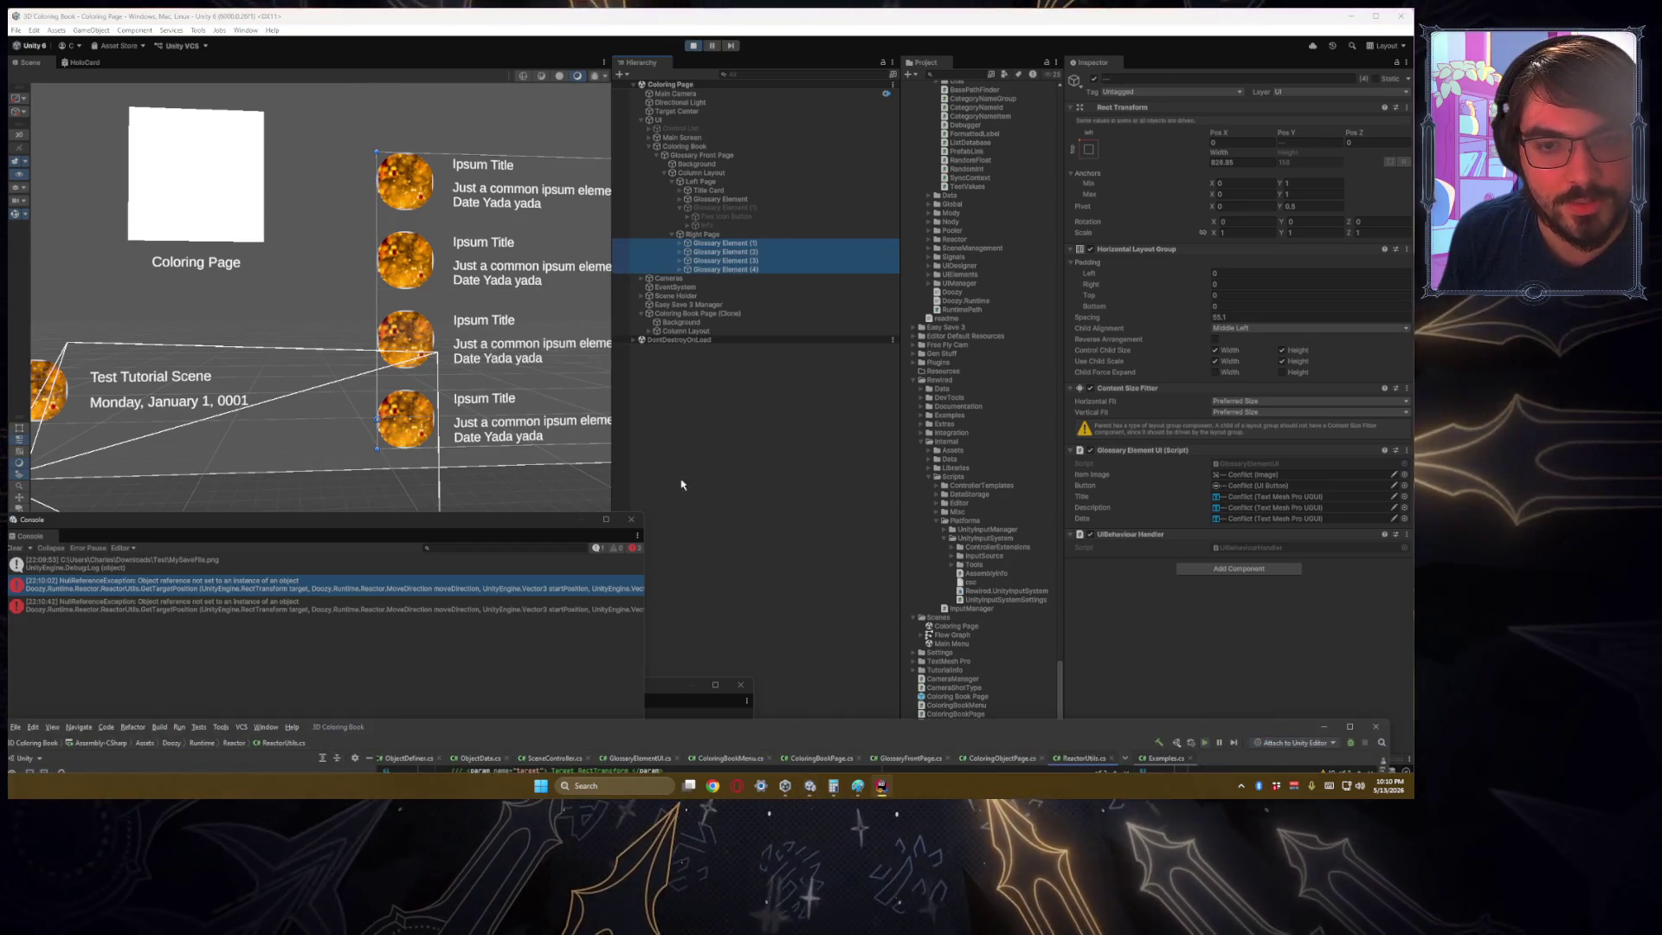
# Step: Show ColoringObjectPage.cs in Rider, then return to Unity and tilt the Scene view into 3D
pyautogui.moveTo(849, 722)
pyautogui.mouseDown()
pyautogui.moveTo(901, 174)
pyautogui.moveTo(891, 101)
pyautogui.moveTo(863, 71)
pyautogui.moveTo(857, 142)
pyautogui.mouseUp()
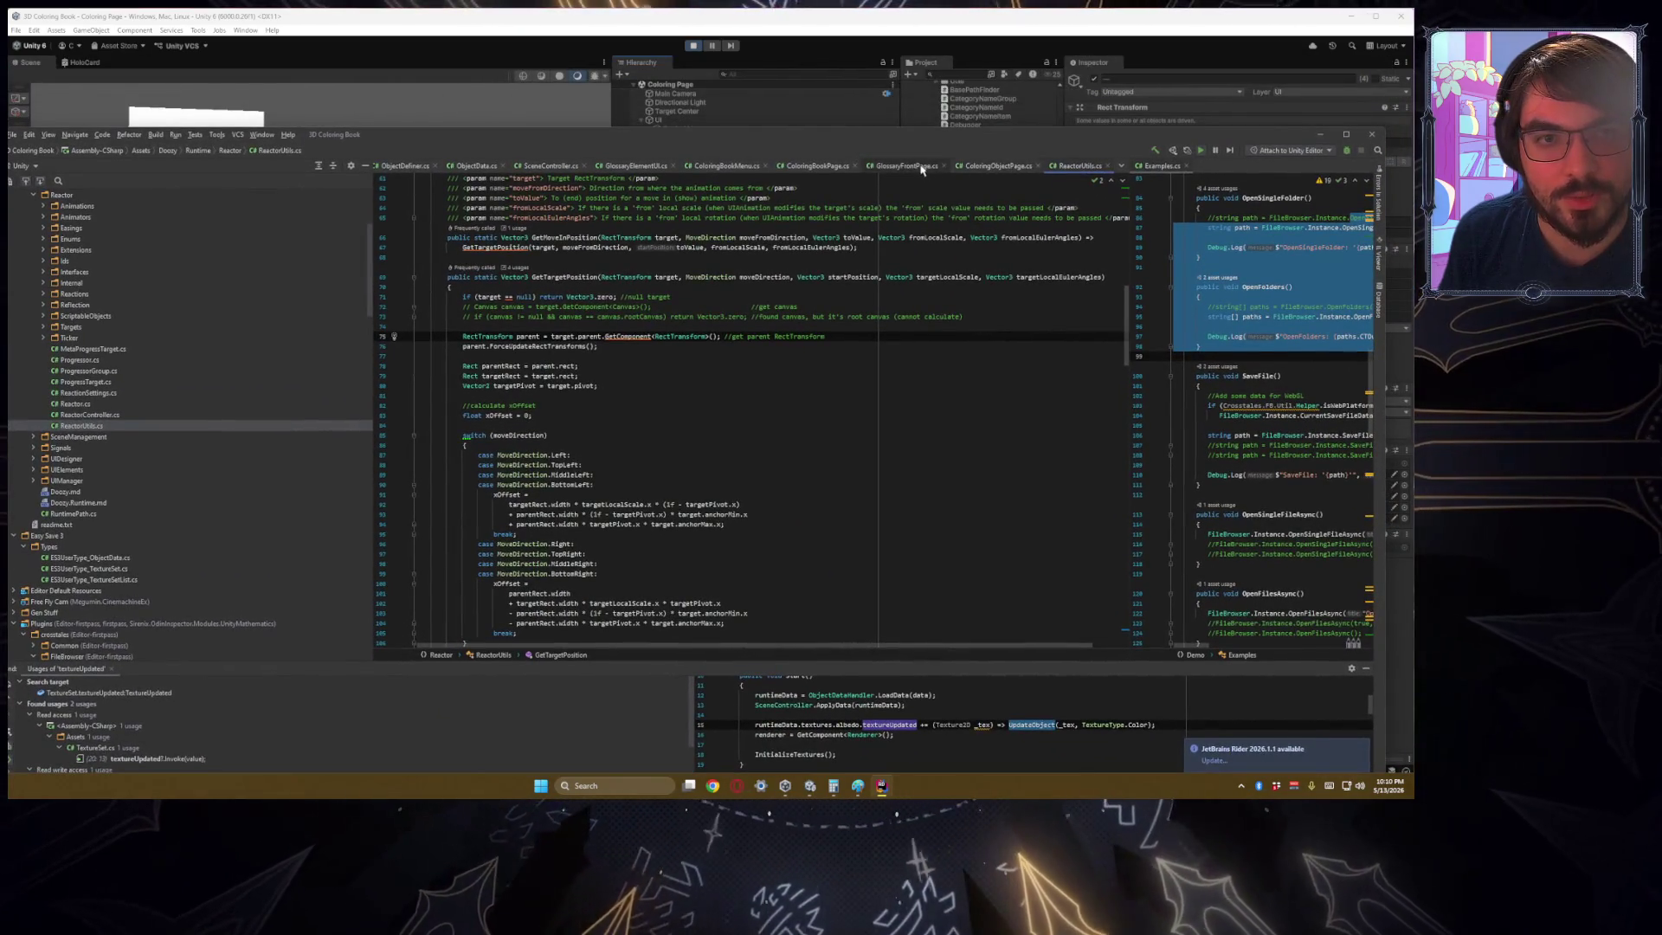
pyautogui.click(991, 166)
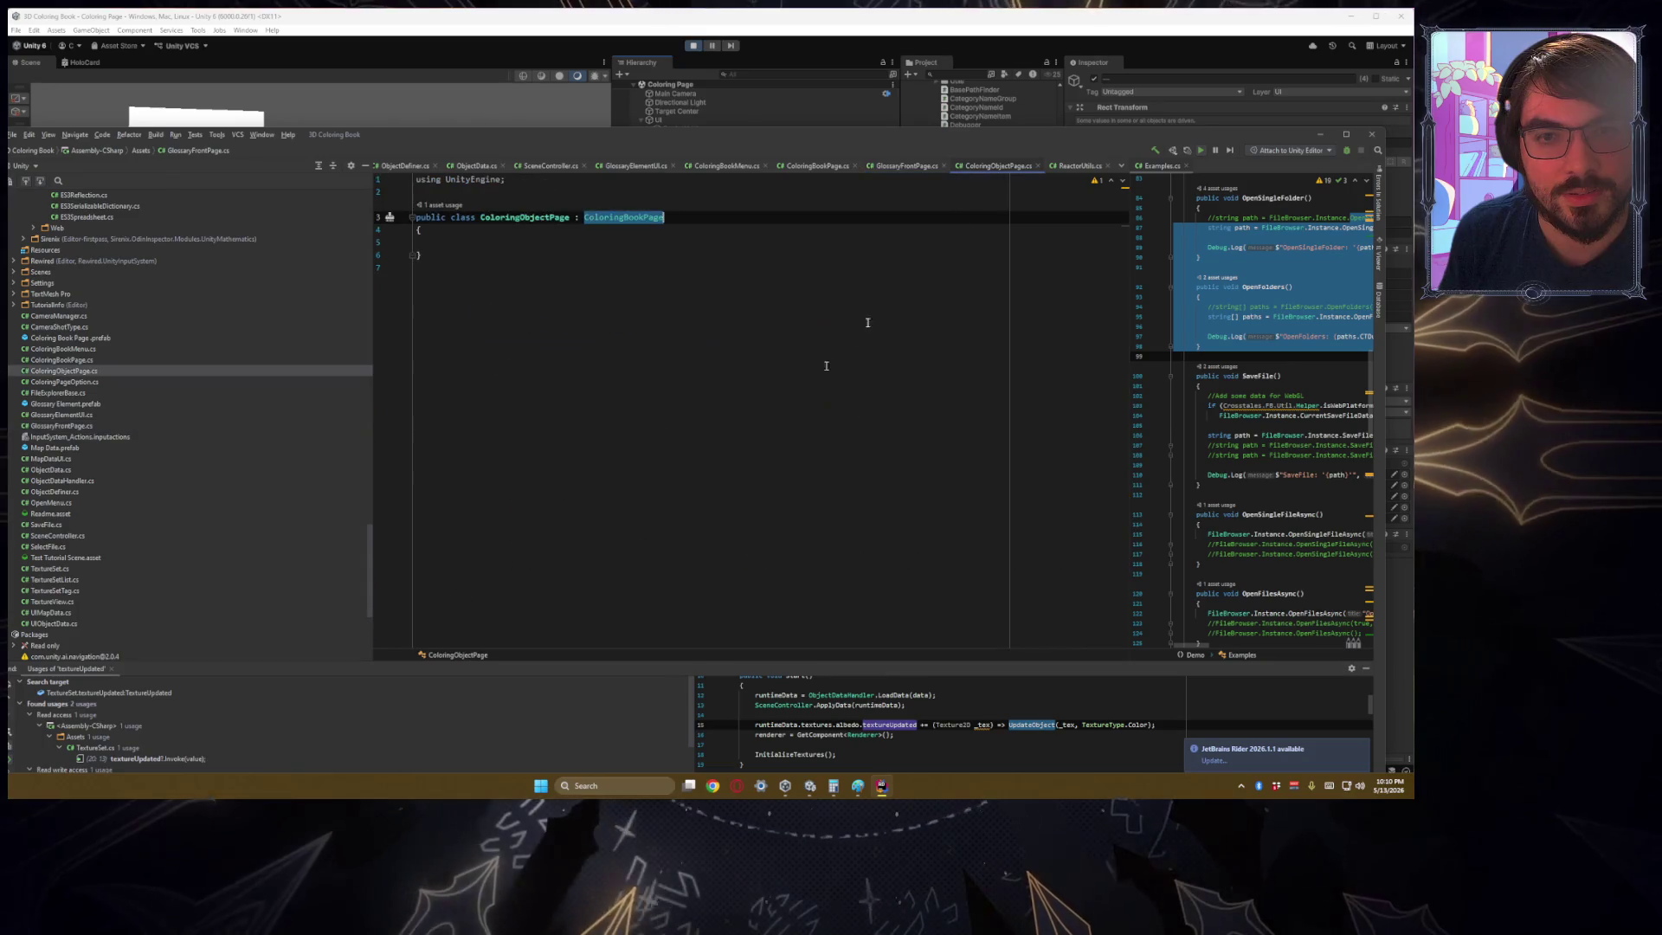
pyautogui.click(964, 121)
pyautogui.moveTo(454, 368)
pyautogui.mouseDown()
pyautogui.moveTo(311, 438)
pyautogui.moveTo(365, 502)
pyautogui.moveTo(356, 456)
pyautogui.moveTo(389, 474)
pyautogui.mouseUp()
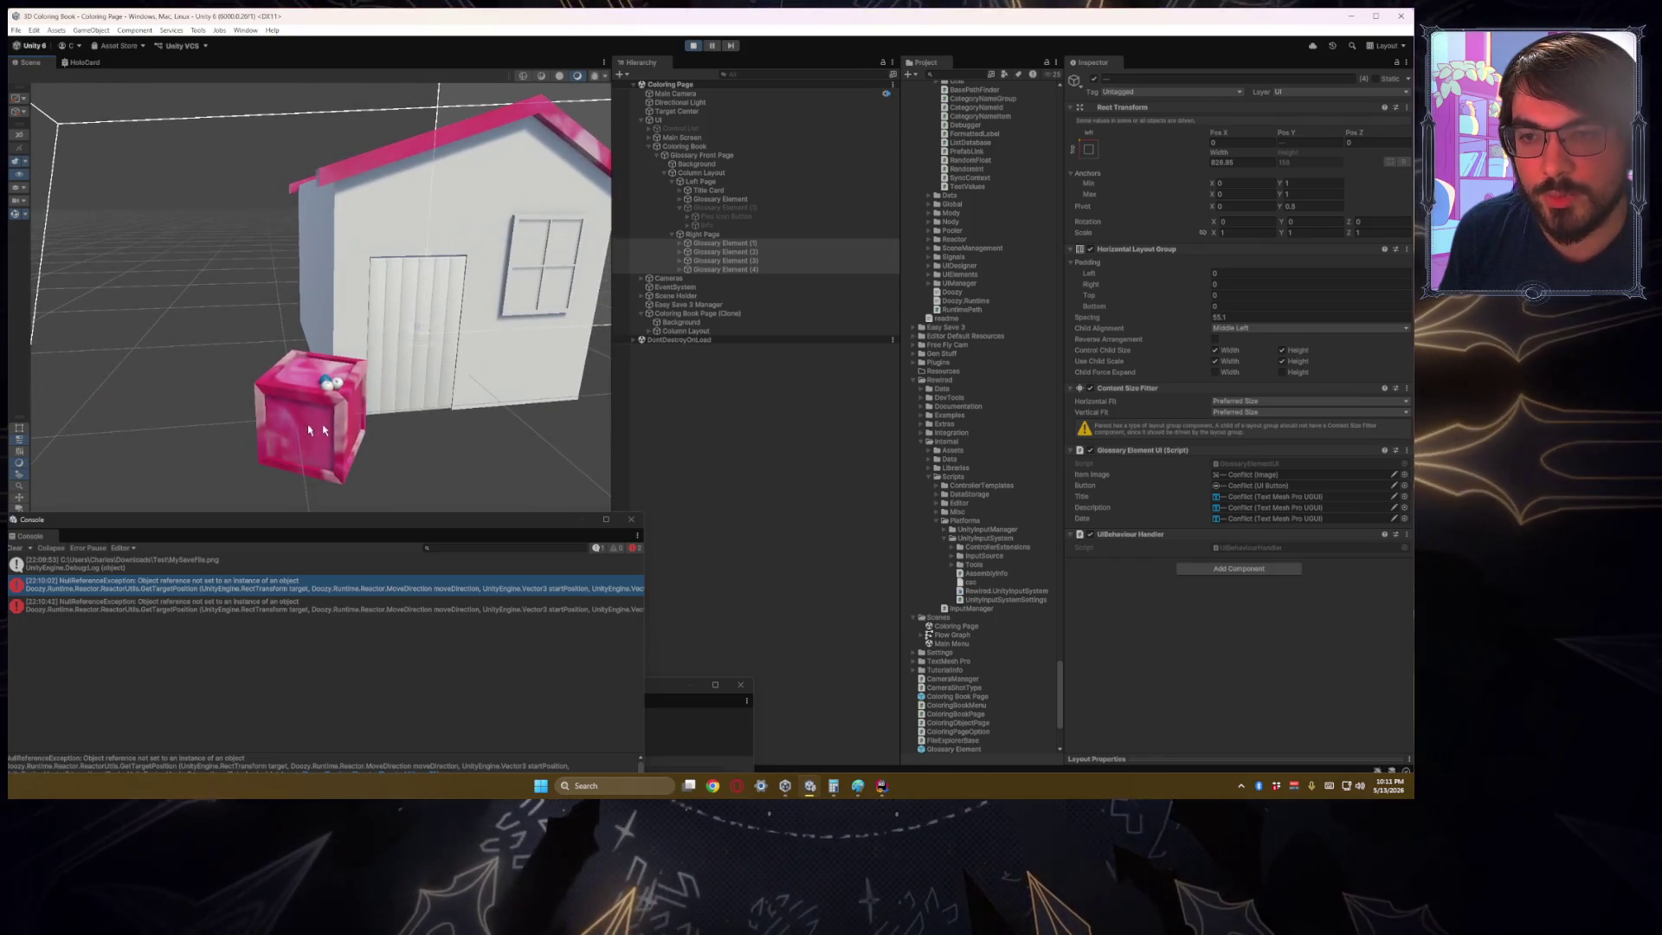
# Step: Assign an orange texture to the Crate material's Base Map and view the result
pyautogui.click(390, 474)
pyautogui.moveTo(487, 420); pyautogui.dragTo(203, 379)
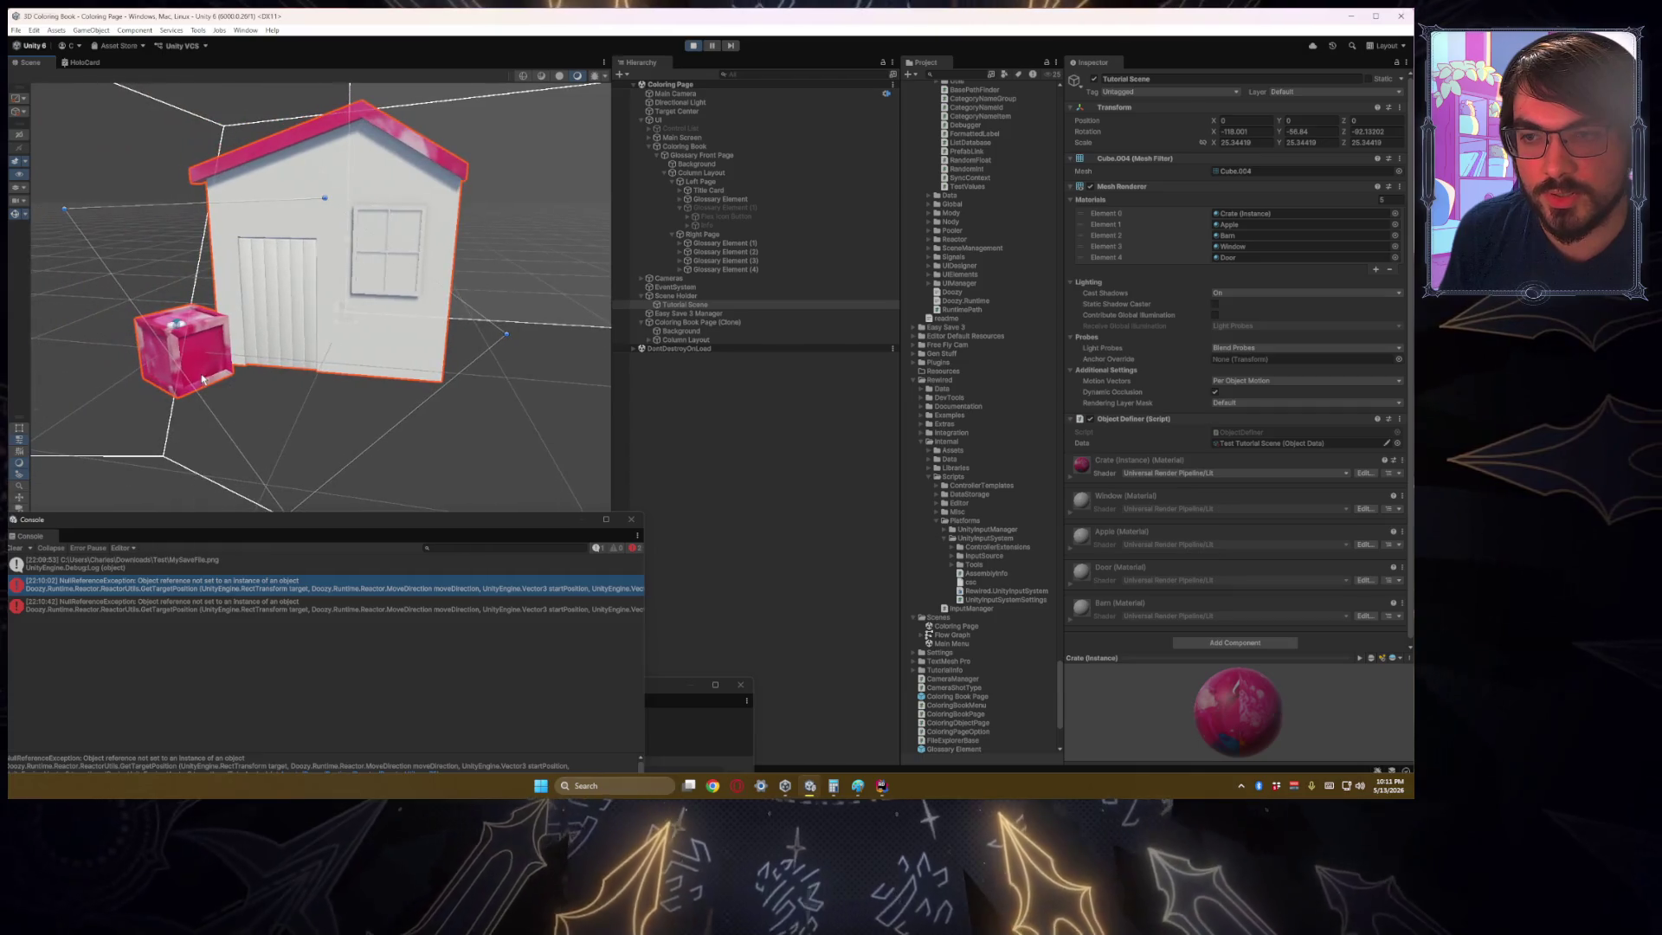
pyautogui.click(1072, 474)
pyautogui.scroll(-3, 1110, 478)
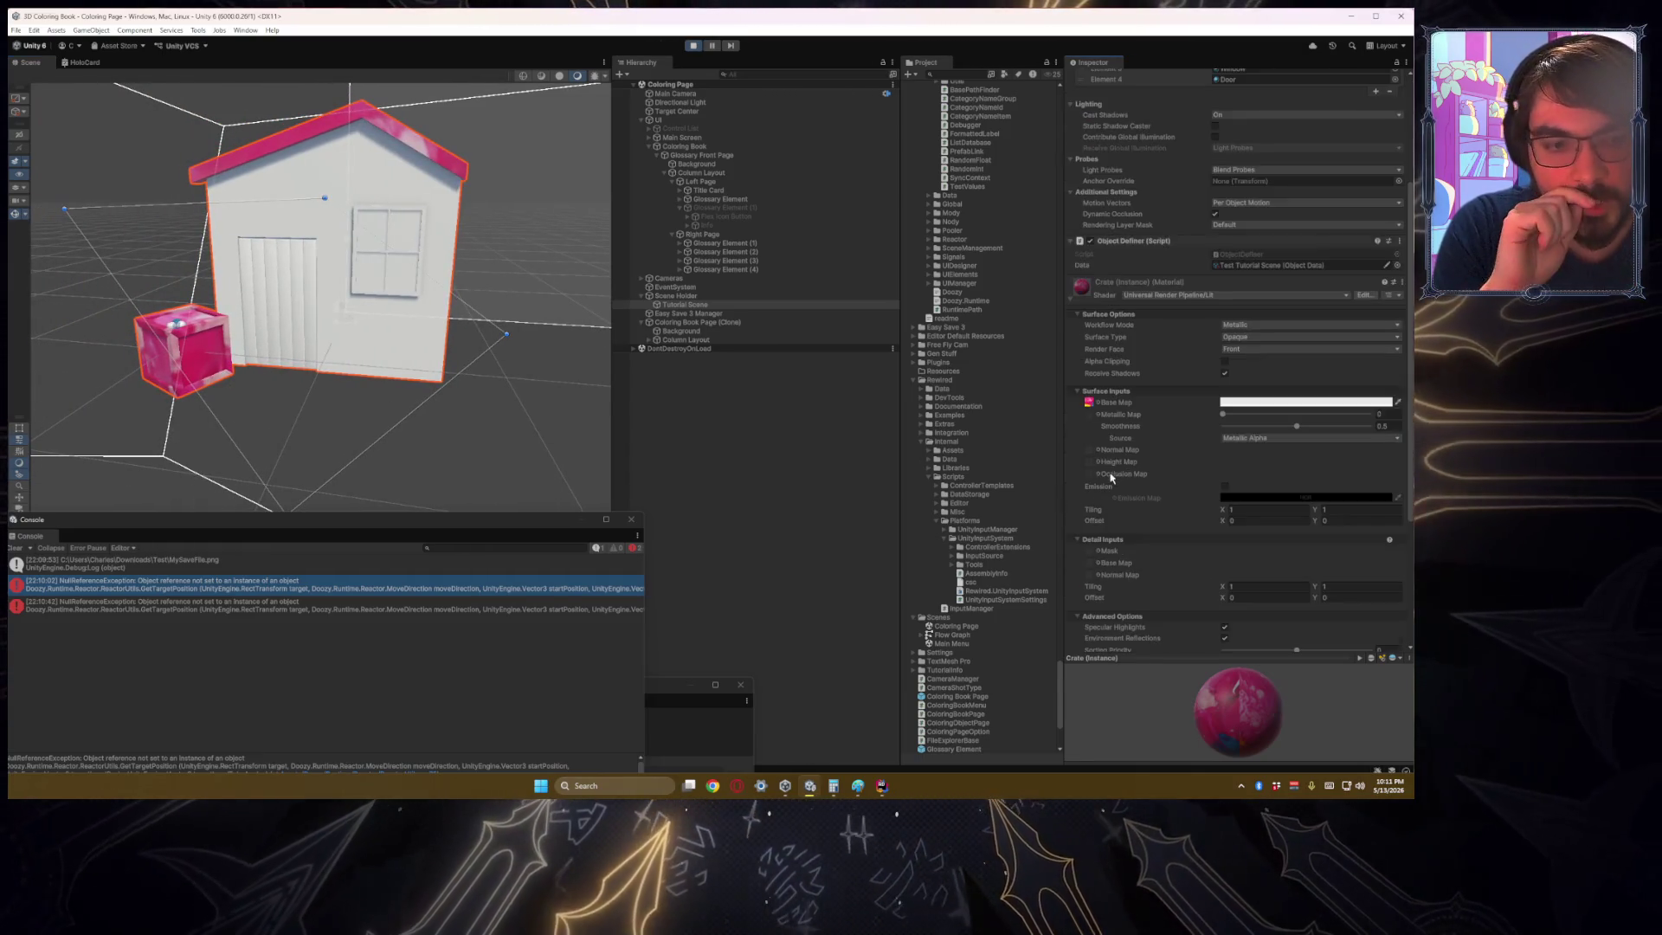
pyautogui.click(1093, 404)
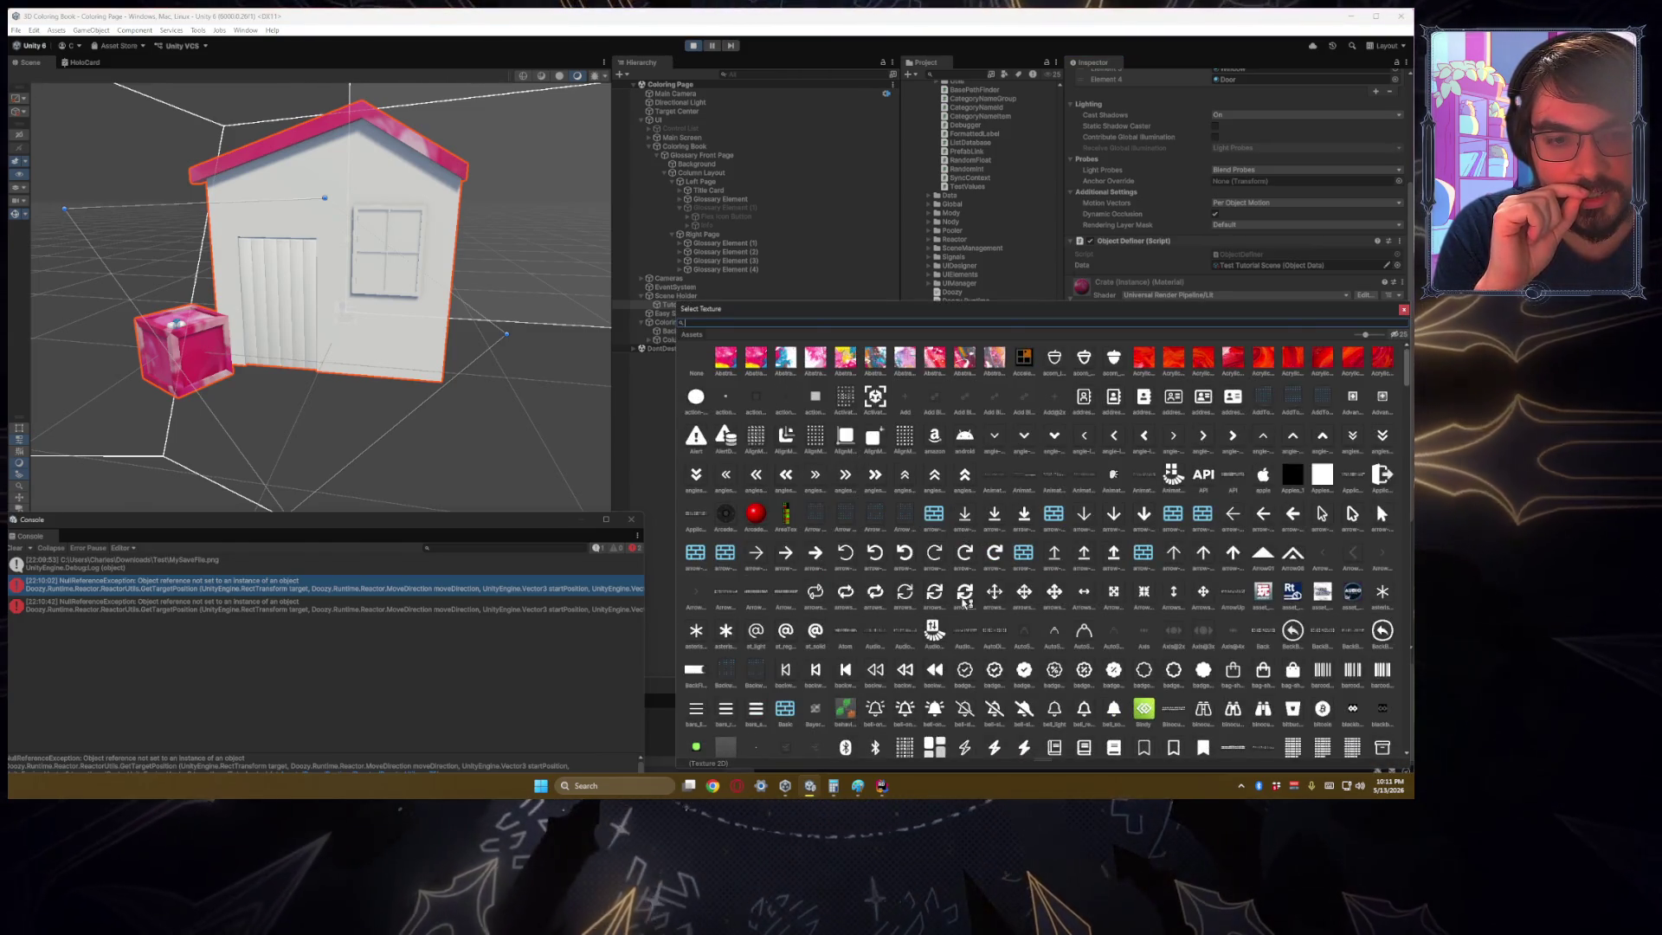
pyautogui.scroll(-15, 966, 602)
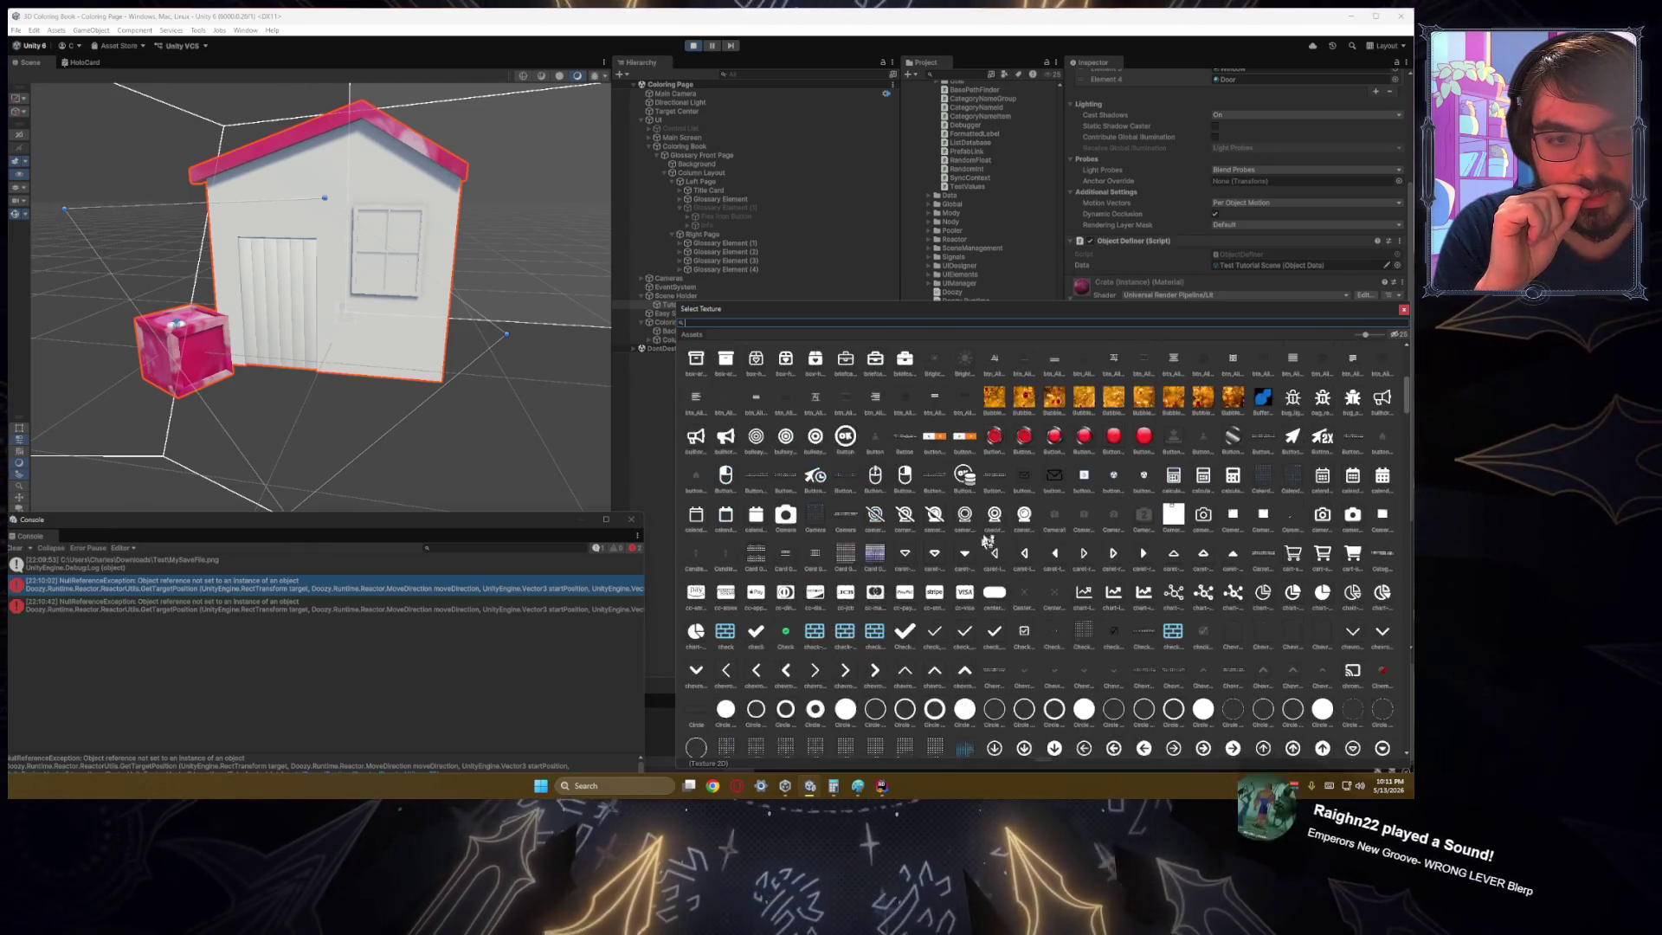
pyautogui.doubleClick(1024, 397)
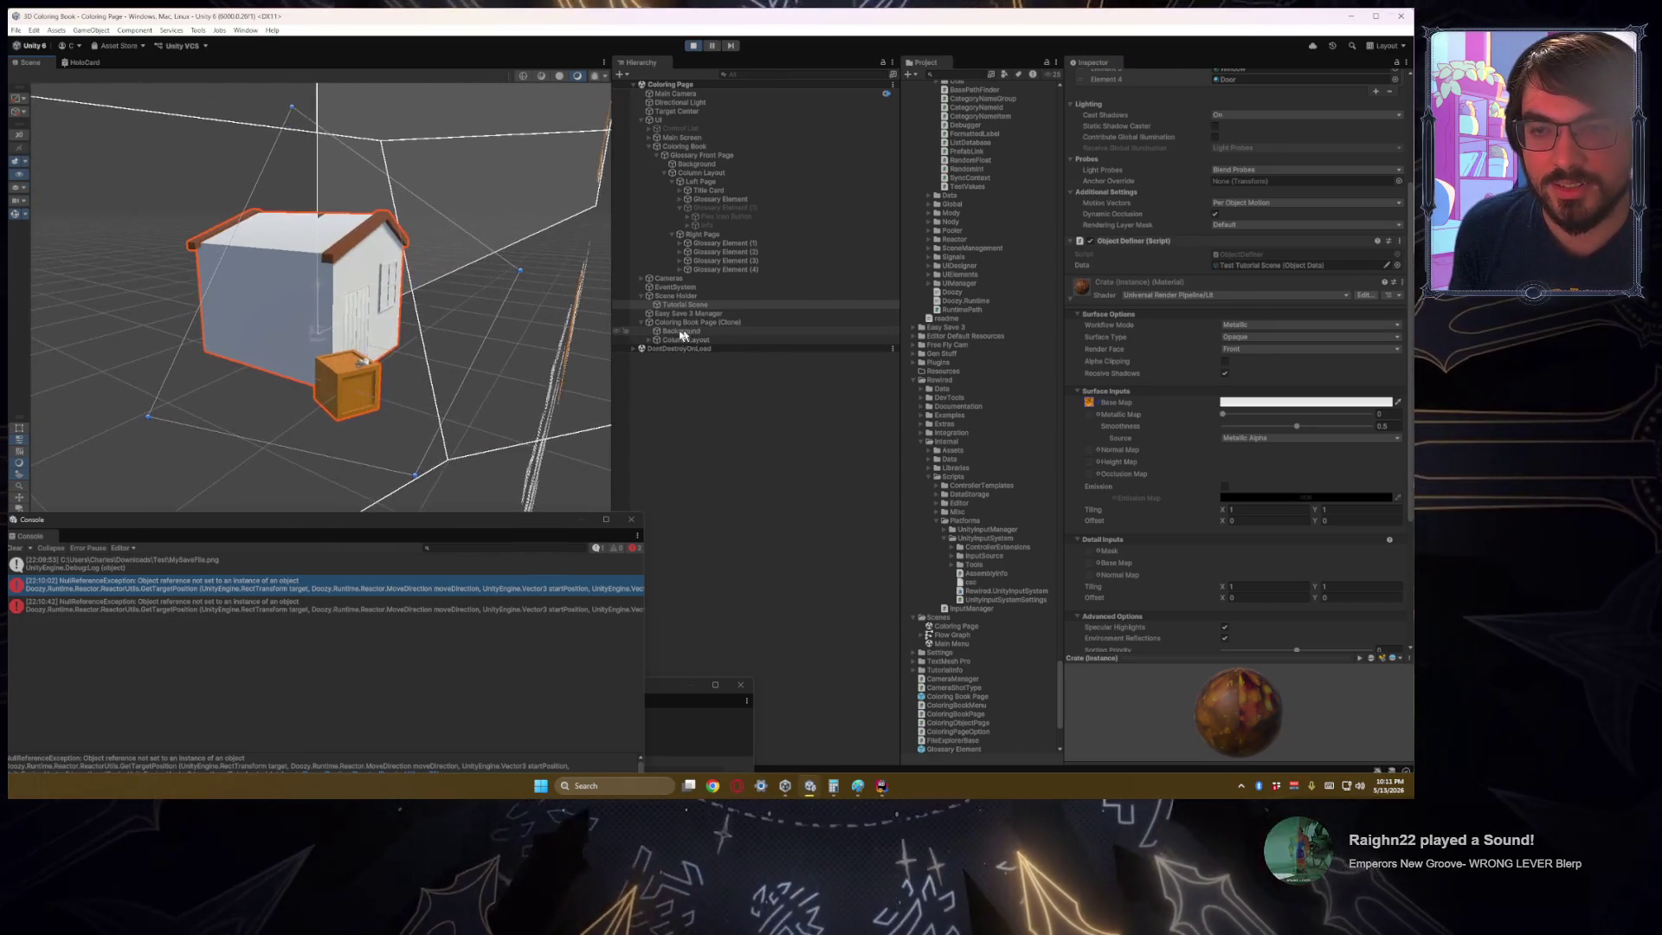
pyautogui.moveTo(568, 334)
pyautogui.mouseDown()
pyautogui.moveTo(468, 416)
pyautogui.moveTo(419, 412)
pyautogui.moveTo(388, 349)
pyautogui.moveTo(555, 356)
pyautogui.moveTo(398, 375)
pyautogui.moveTo(409, 366)
pyautogui.moveTo(419, 398)
pyautogui.moveTo(537, 365)
pyautogui.moveTo(323, 329)
pyautogui.moveTo(517, 343)
pyautogui.mouseUp()
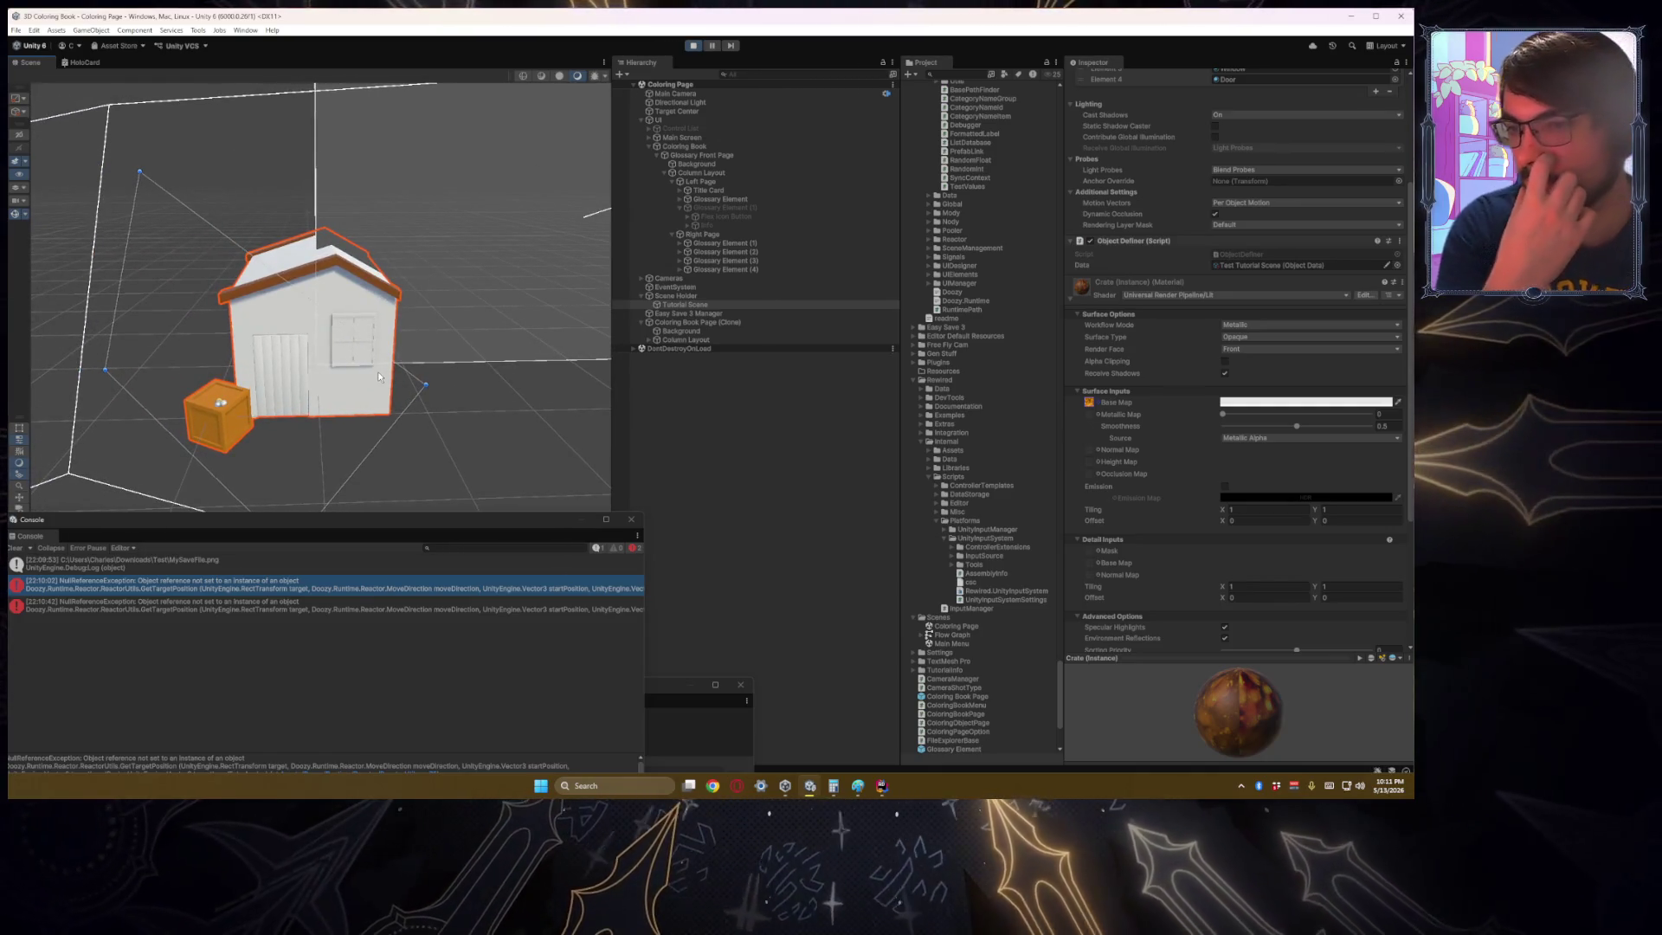
# Step: Clear the Crate material's Base Map so the crate renders plain white
pyautogui.scroll(-4, 1117, 390)
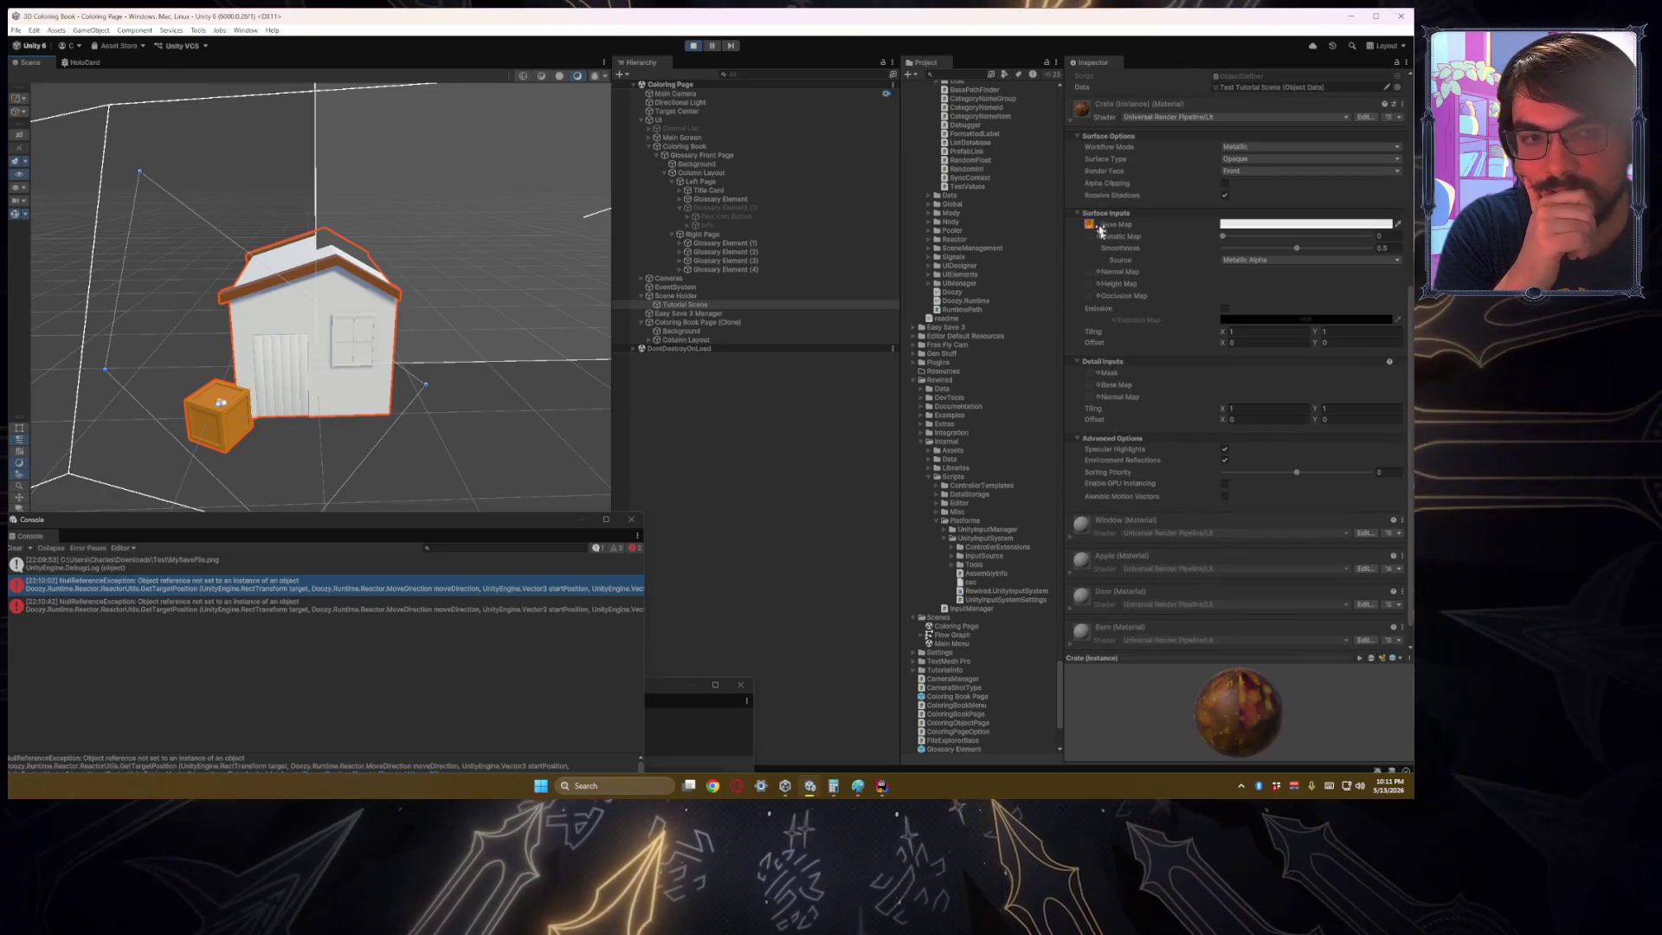
pyautogui.click(1089, 224)
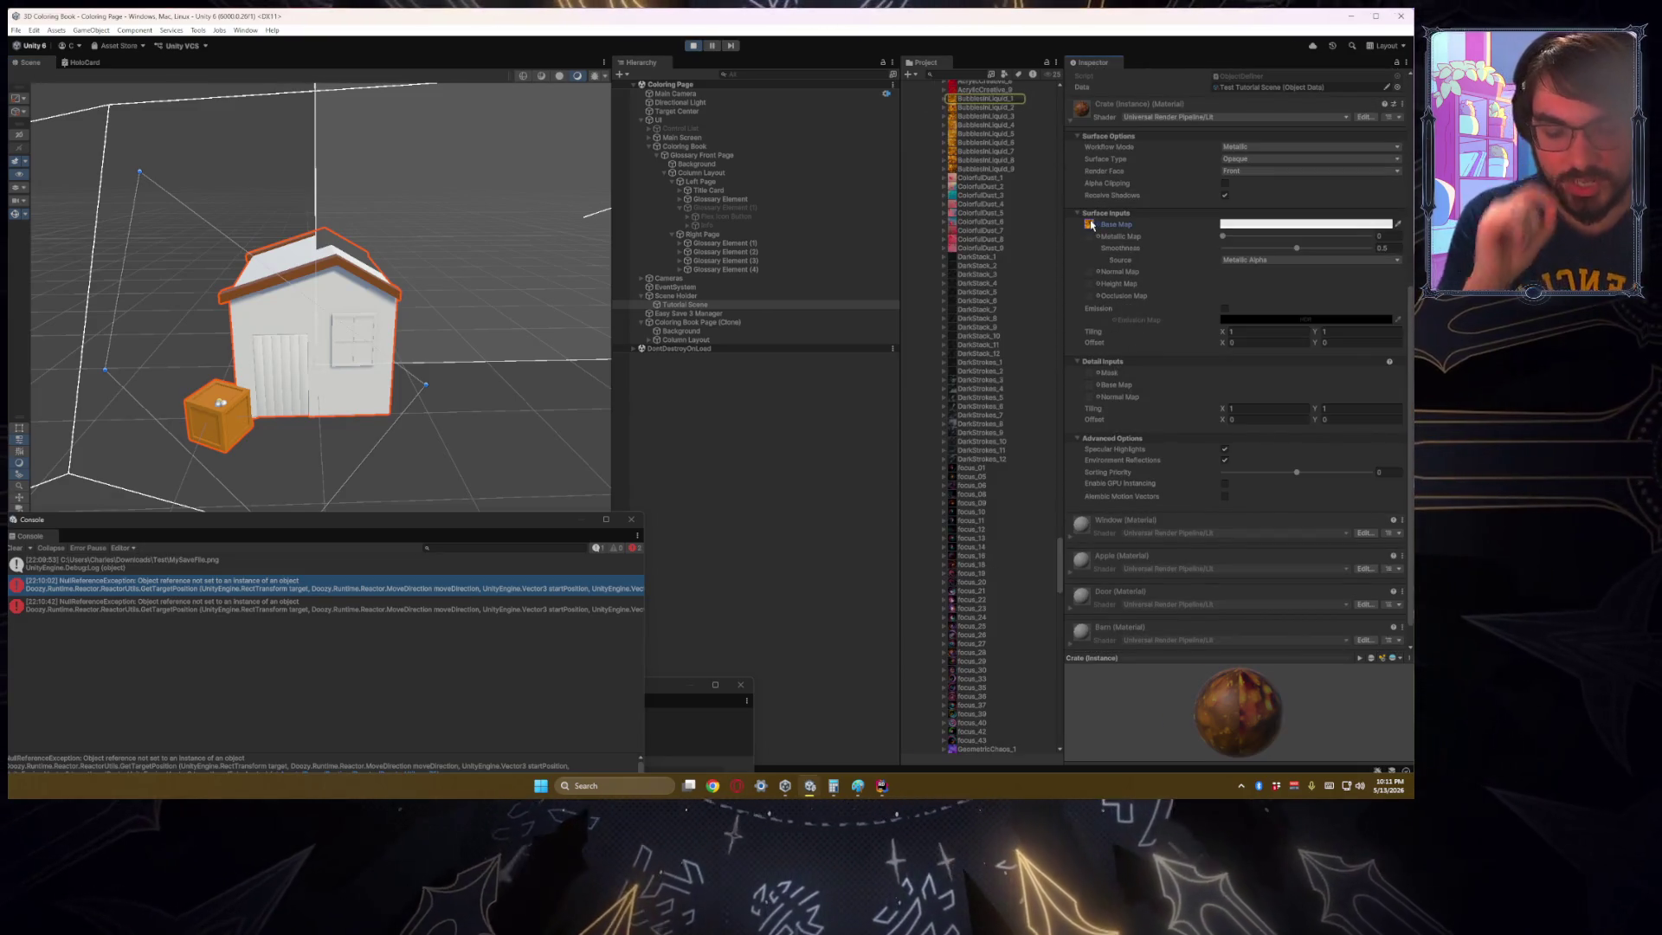
pyautogui.press('Delete')
pyautogui.scroll(-4, 438, 285)
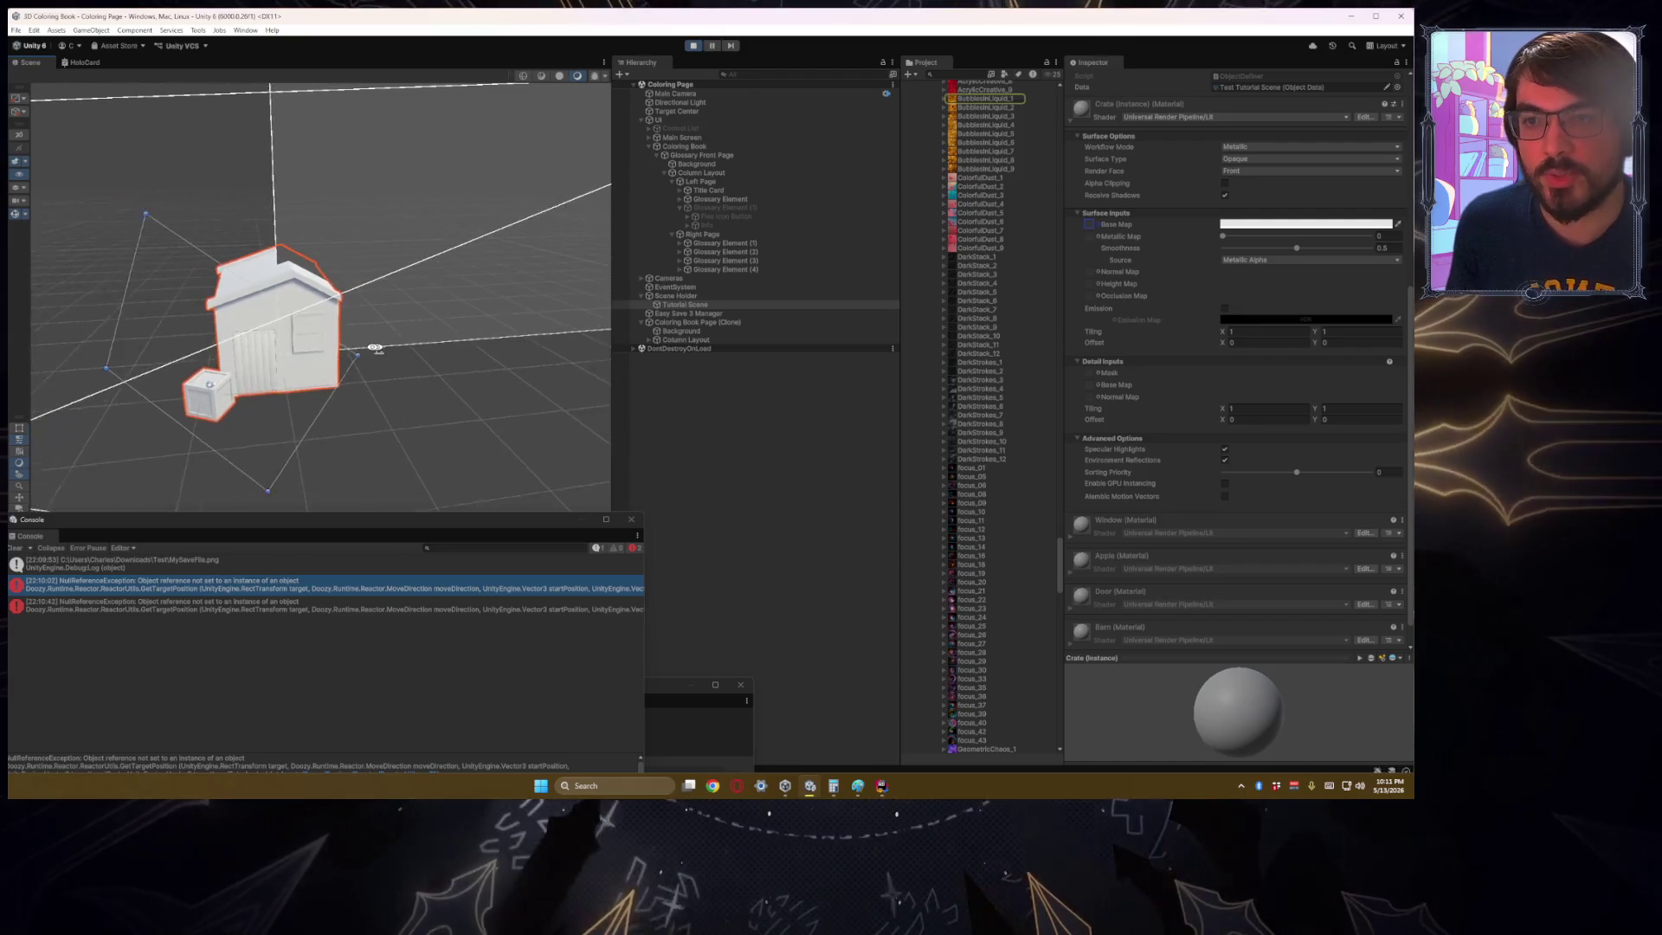
# Step: Swing the Scene view from the house toward the UI canvas, moving the Dashboard aside
pyautogui.moveTo(375, 353)
pyautogui.mouseDown()
pyautogui.moveTo(300, 354)
pyautogui.moveTo(232, 327)
pyautogui.mouseUp()
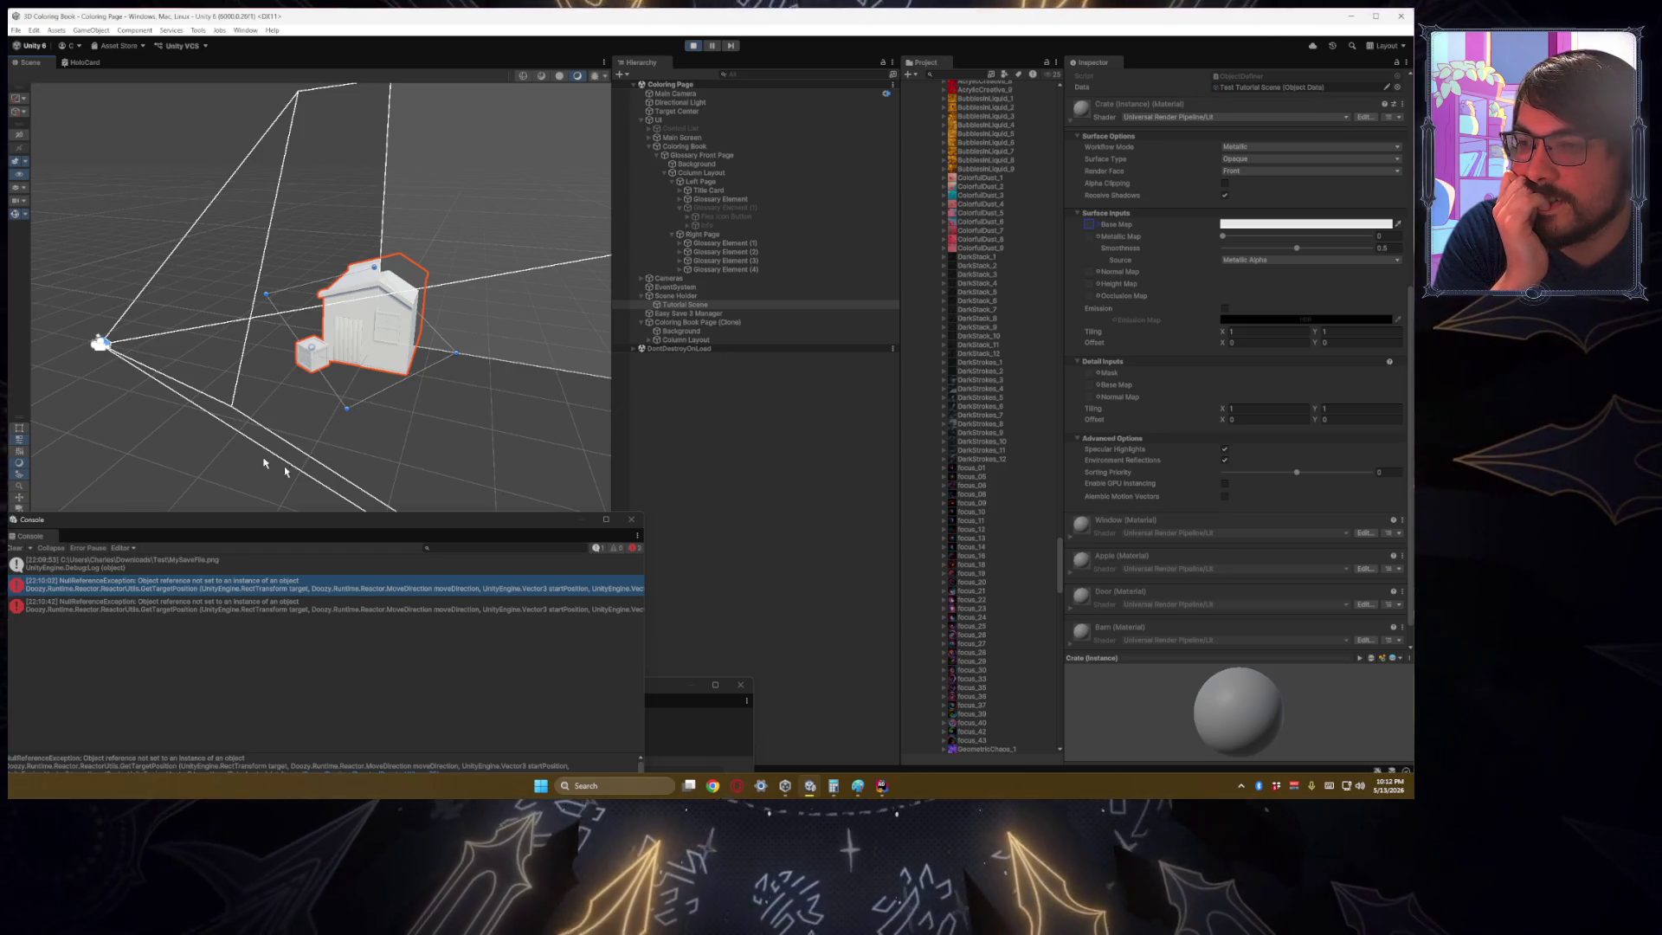
pyautogui.moveTo(285, 471)
pyautogui.mouseDown()
pyautogui.moveTo(334, 419)
pyautogui.moveTo(325, 431)
pyautogui.mouseUp()
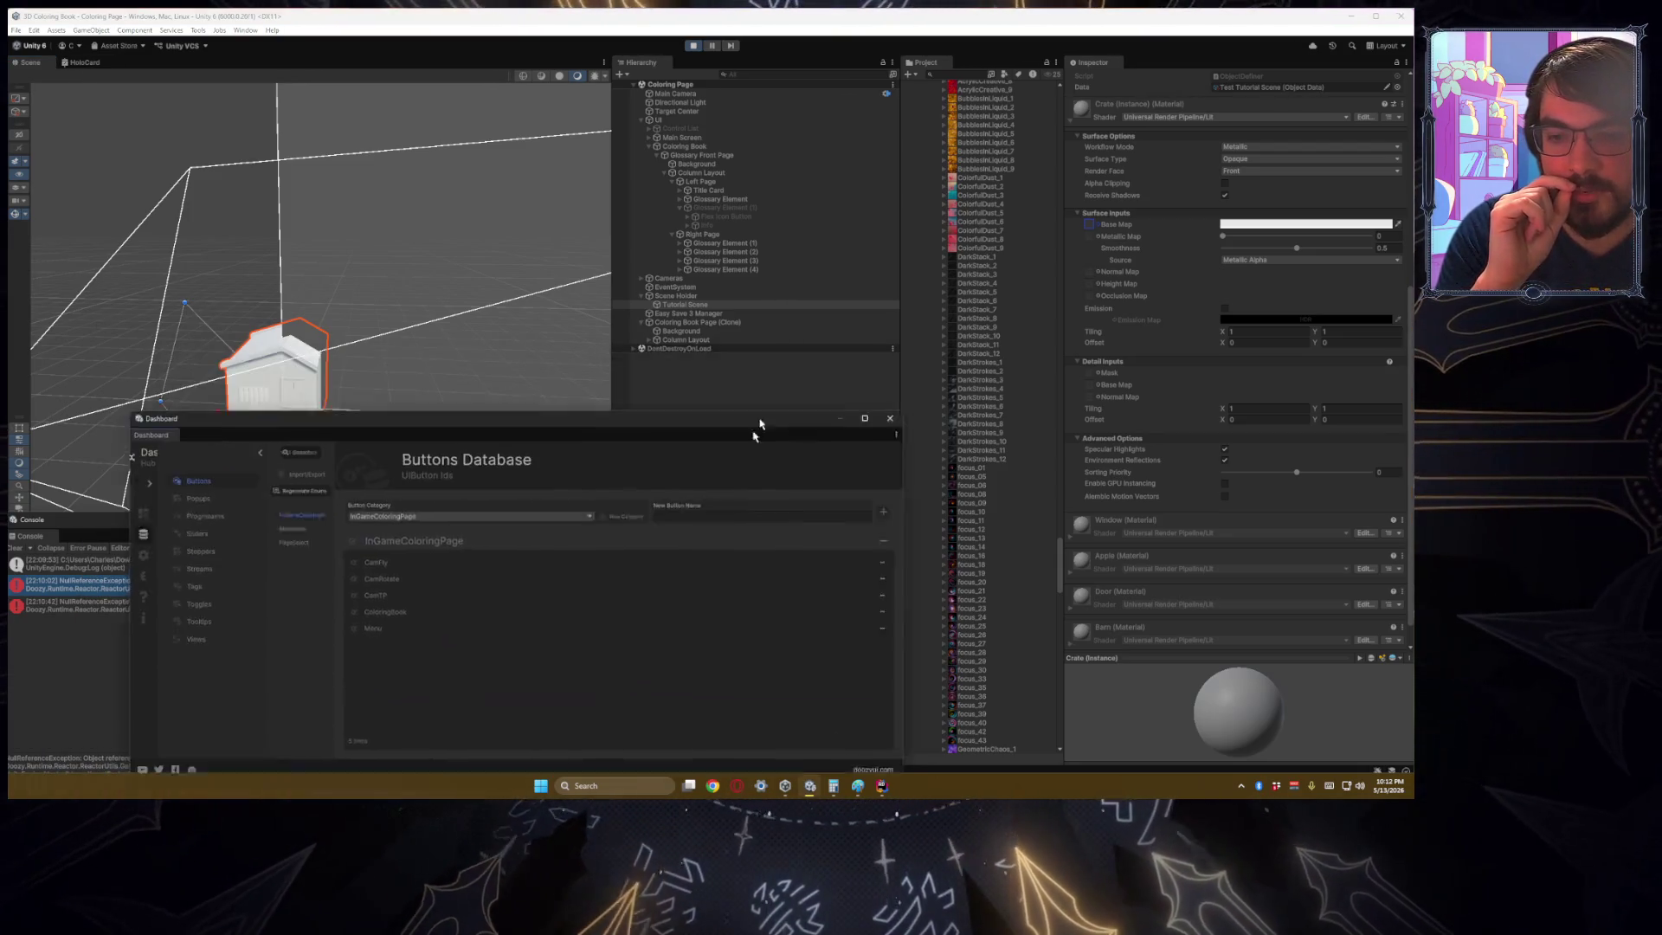
pyautogui.moveTo(819, 455); pyautogui.dragTo(826, 687)
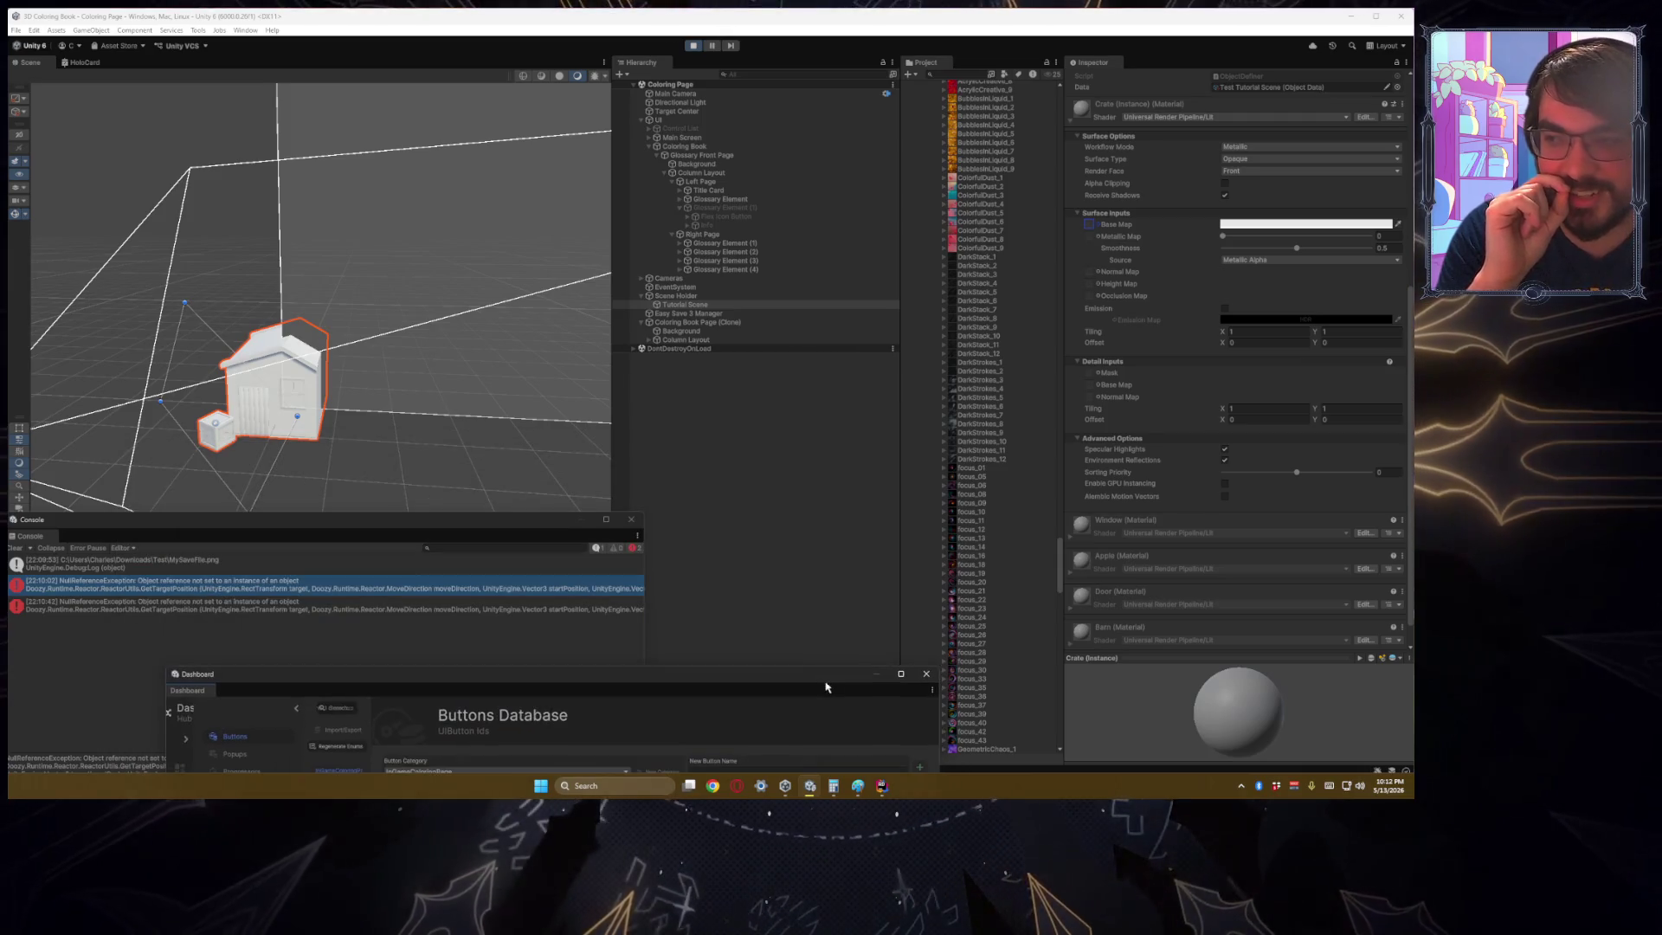
pyautogui.moveTo(209, 352)
pyautogui.mouseDown()
pyautogui.moveTo(308, 367)
pyautogui.moveTo(401, 182)
pyautogui.moveTo(422, 296)
pyautogui.moveTo(346, 381)
pyautogui.moveTo(364, 407)
pyautogui.mouseUp()
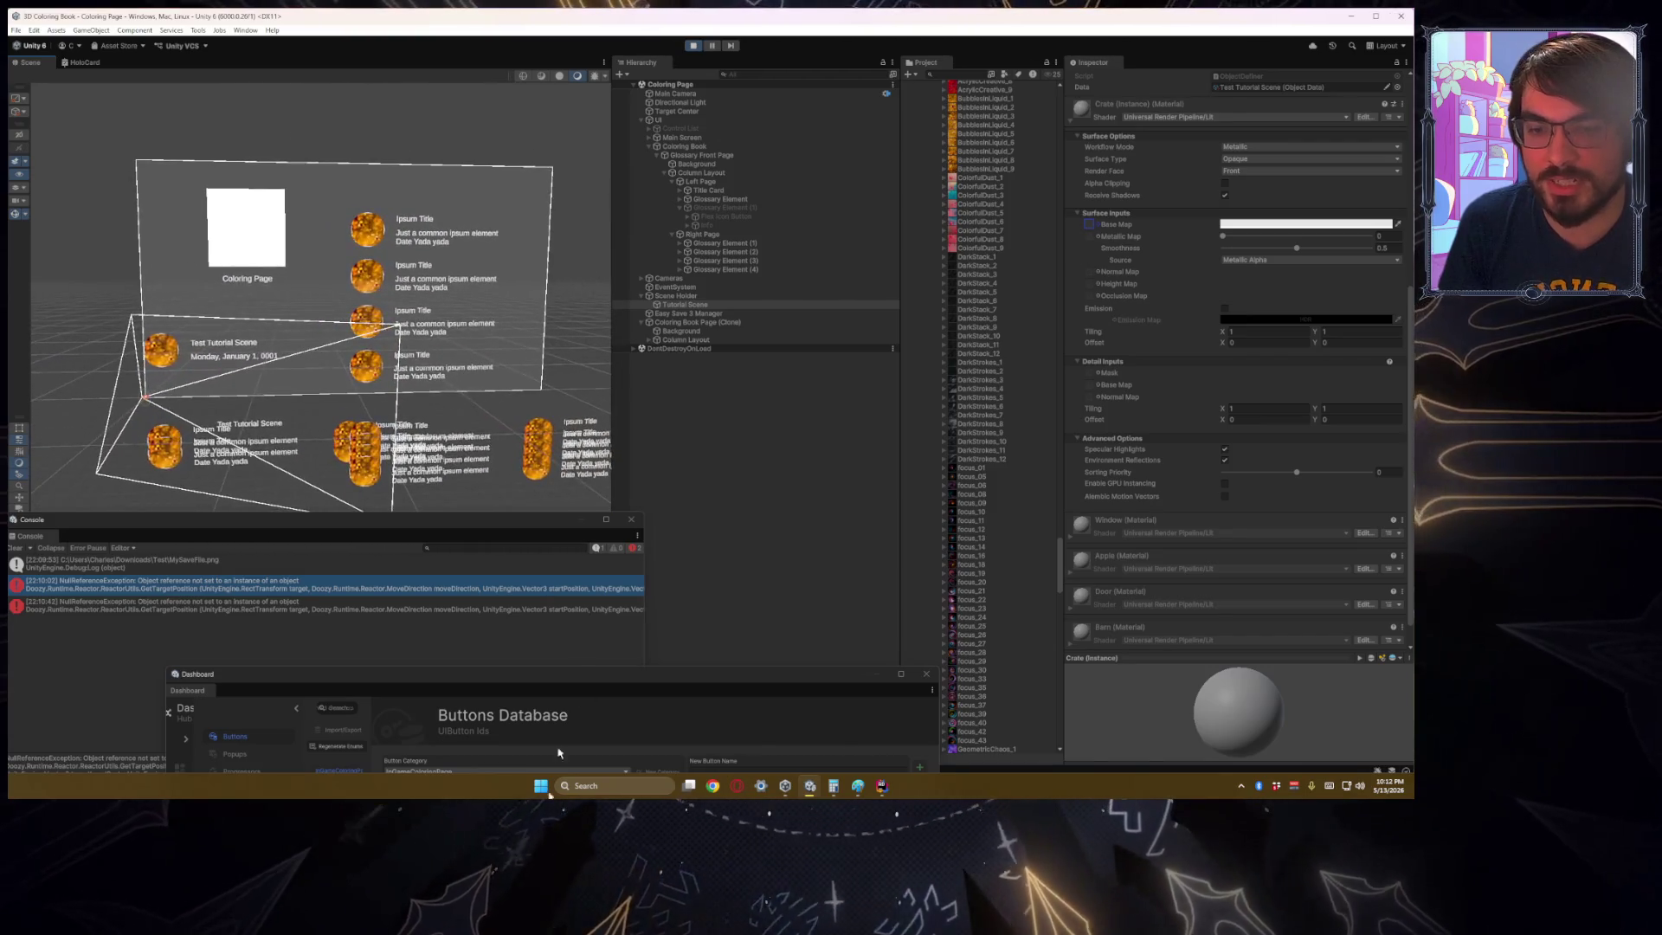
# Step: Check the layout sketch in Paint, then select the first Glossary Element in Unity
pyautogui.click(854, 789)
pyautogui.moveTo(416, 646)
pyautogui.mouseDown()
pyautogui.moveTo(415, 542)
pyautogui.moveTo(559, 240)
pyautogui.mouseUp()
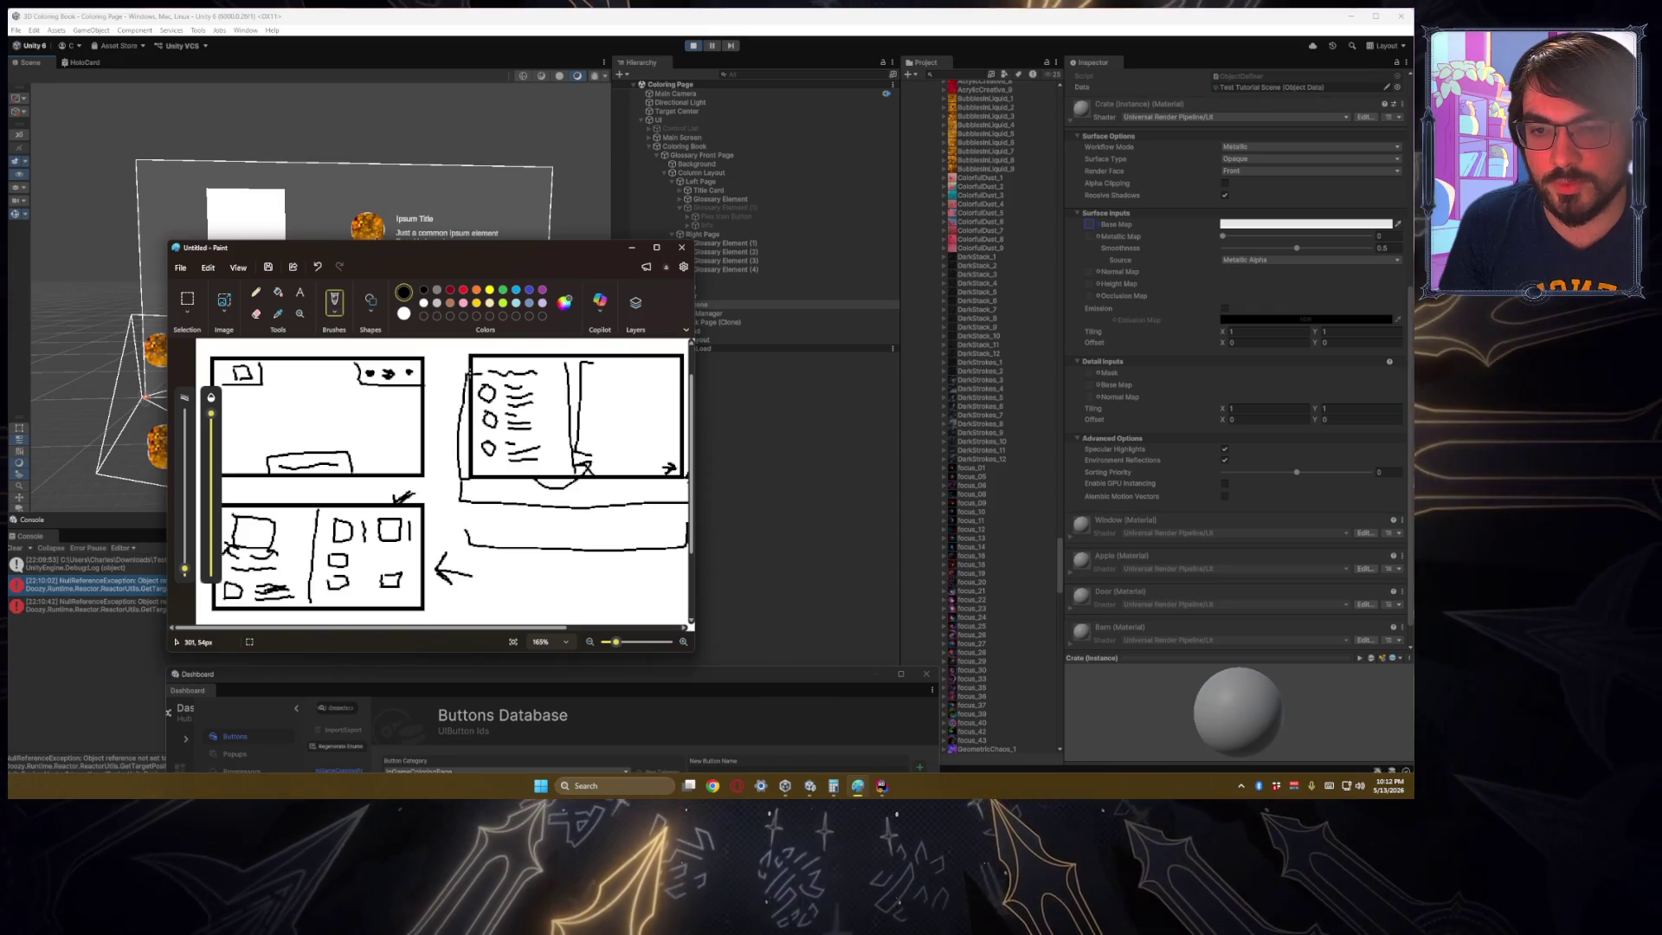
pyautogui.moveTo(511, 268)
pyautogui.mouseDown()
pyautogui.moveTo(545, 624)
pyautogui.moveTo(471, 679)
pyautogui.mouseUp()
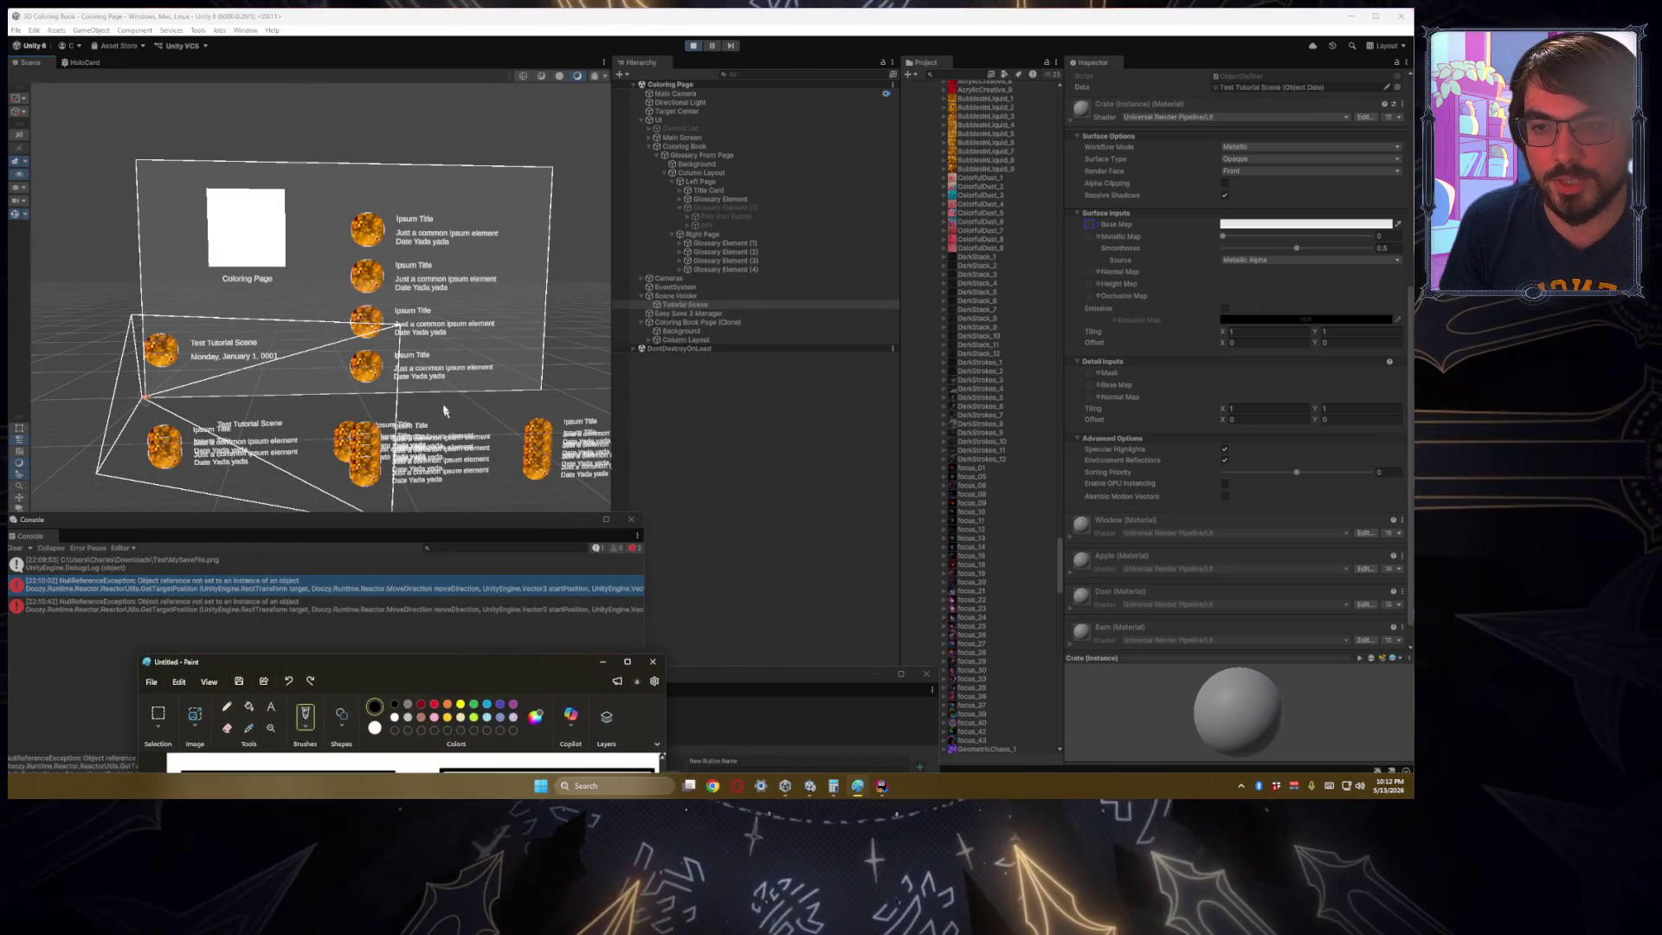
pyautogui.click(418, 436)
pyautogui.scroll(3, 419, 436)
pyautogui.scroll(3, 419, 435)
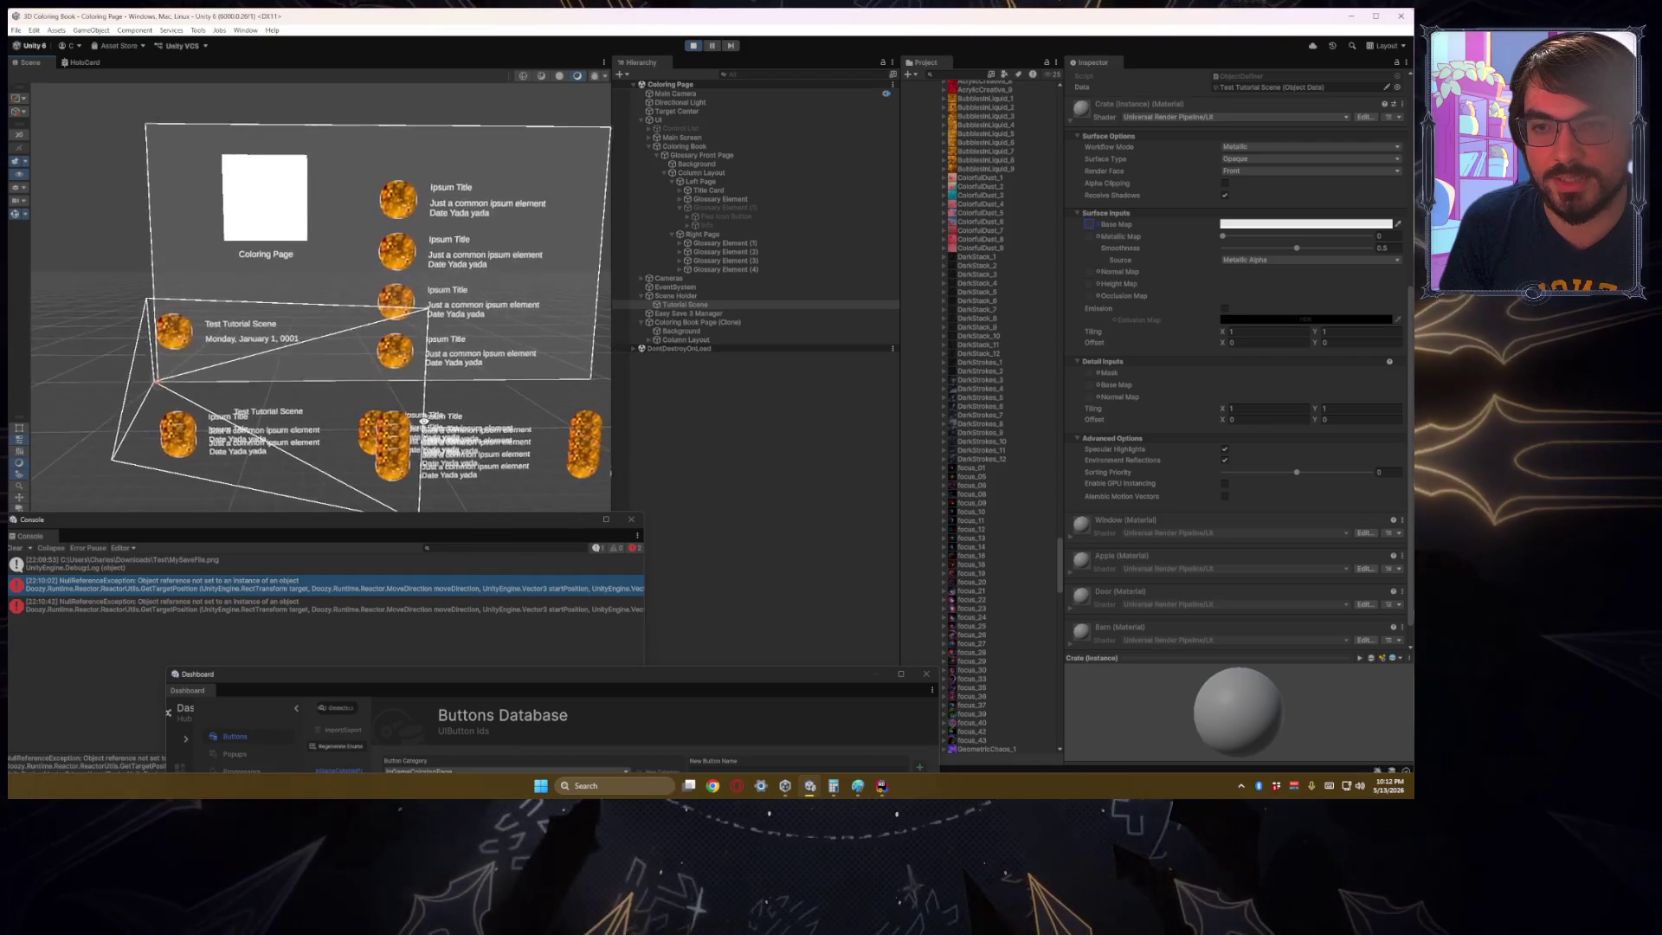
pyautogui.click(719, 199)
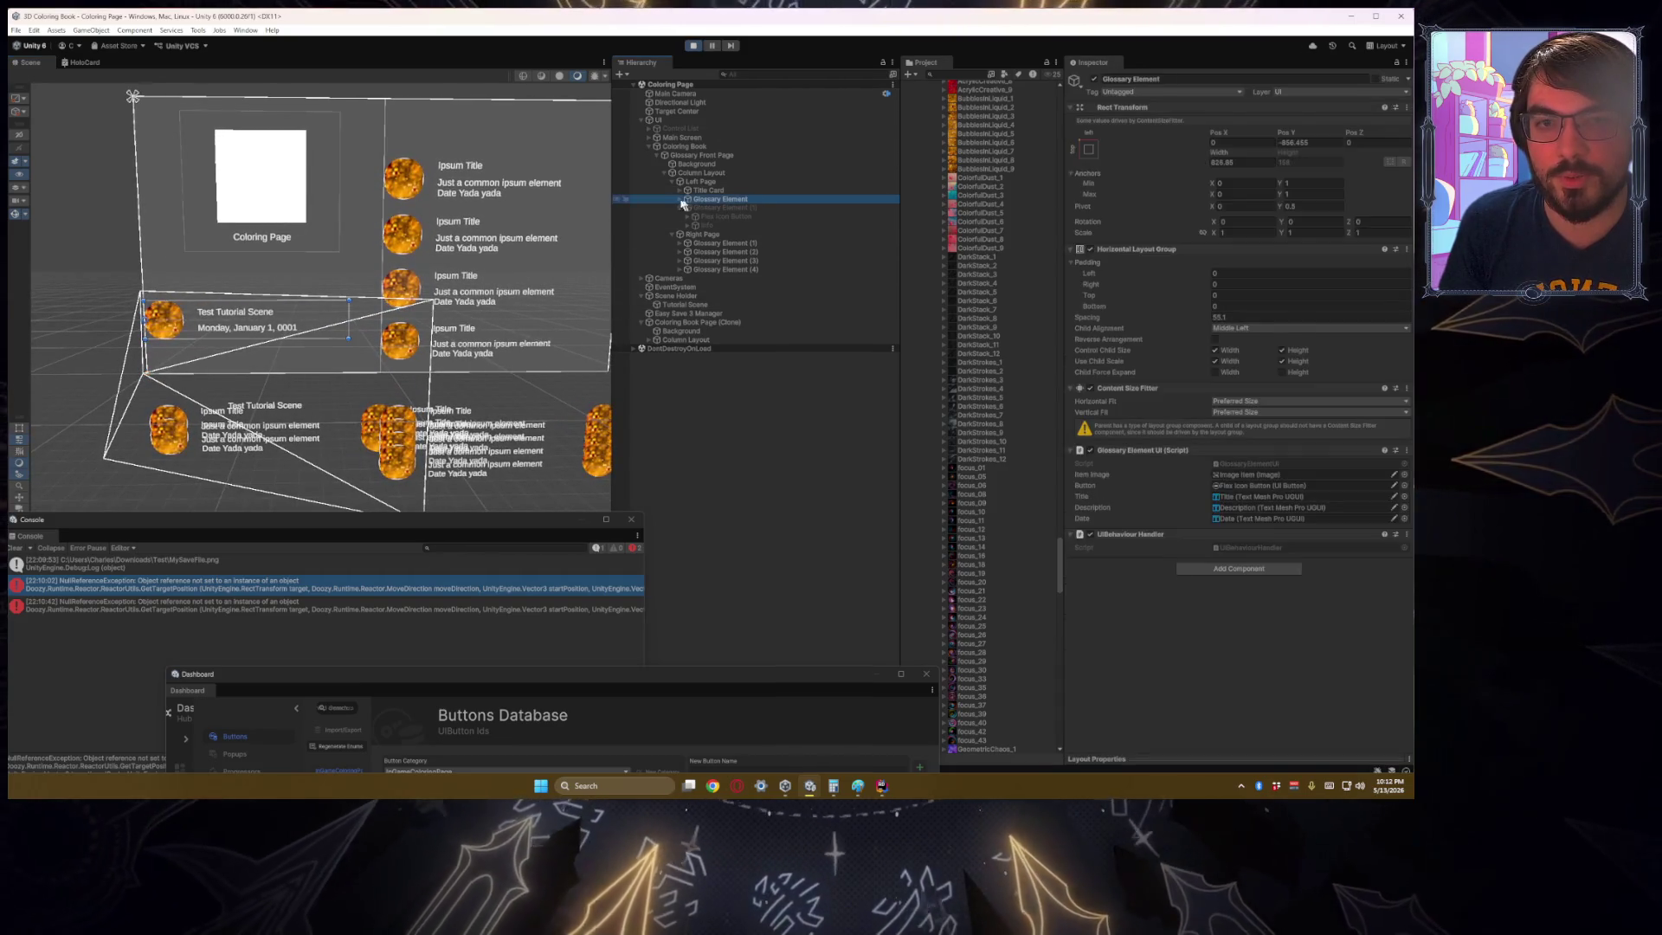
# Step: Replace the Glossary Element's Title text with 'TTTTTTTTTTTTTTTTTTTTTTTTTTTTTTTTT' to test wrapping, then undo it
pyautogui.click(678, 199)
pyautogui.moveTo(407, 333); pyautogui.dragTo(423, 327)
pyautogui.scroll(3, 423, 326)
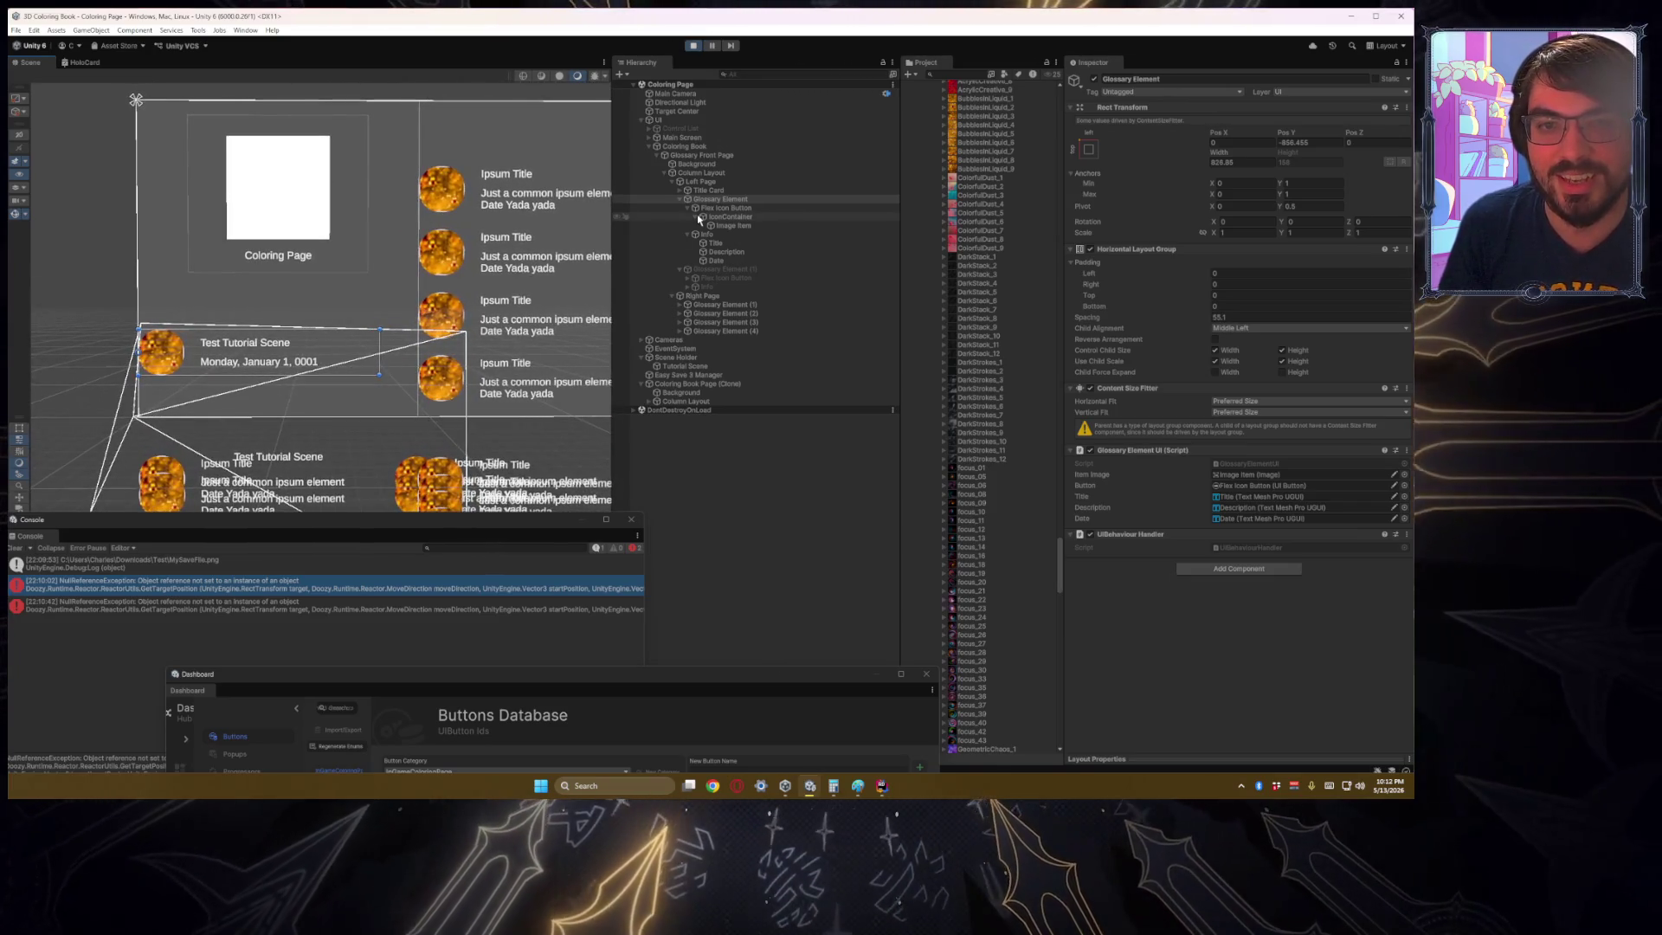
pyautogui.click(715, 242)
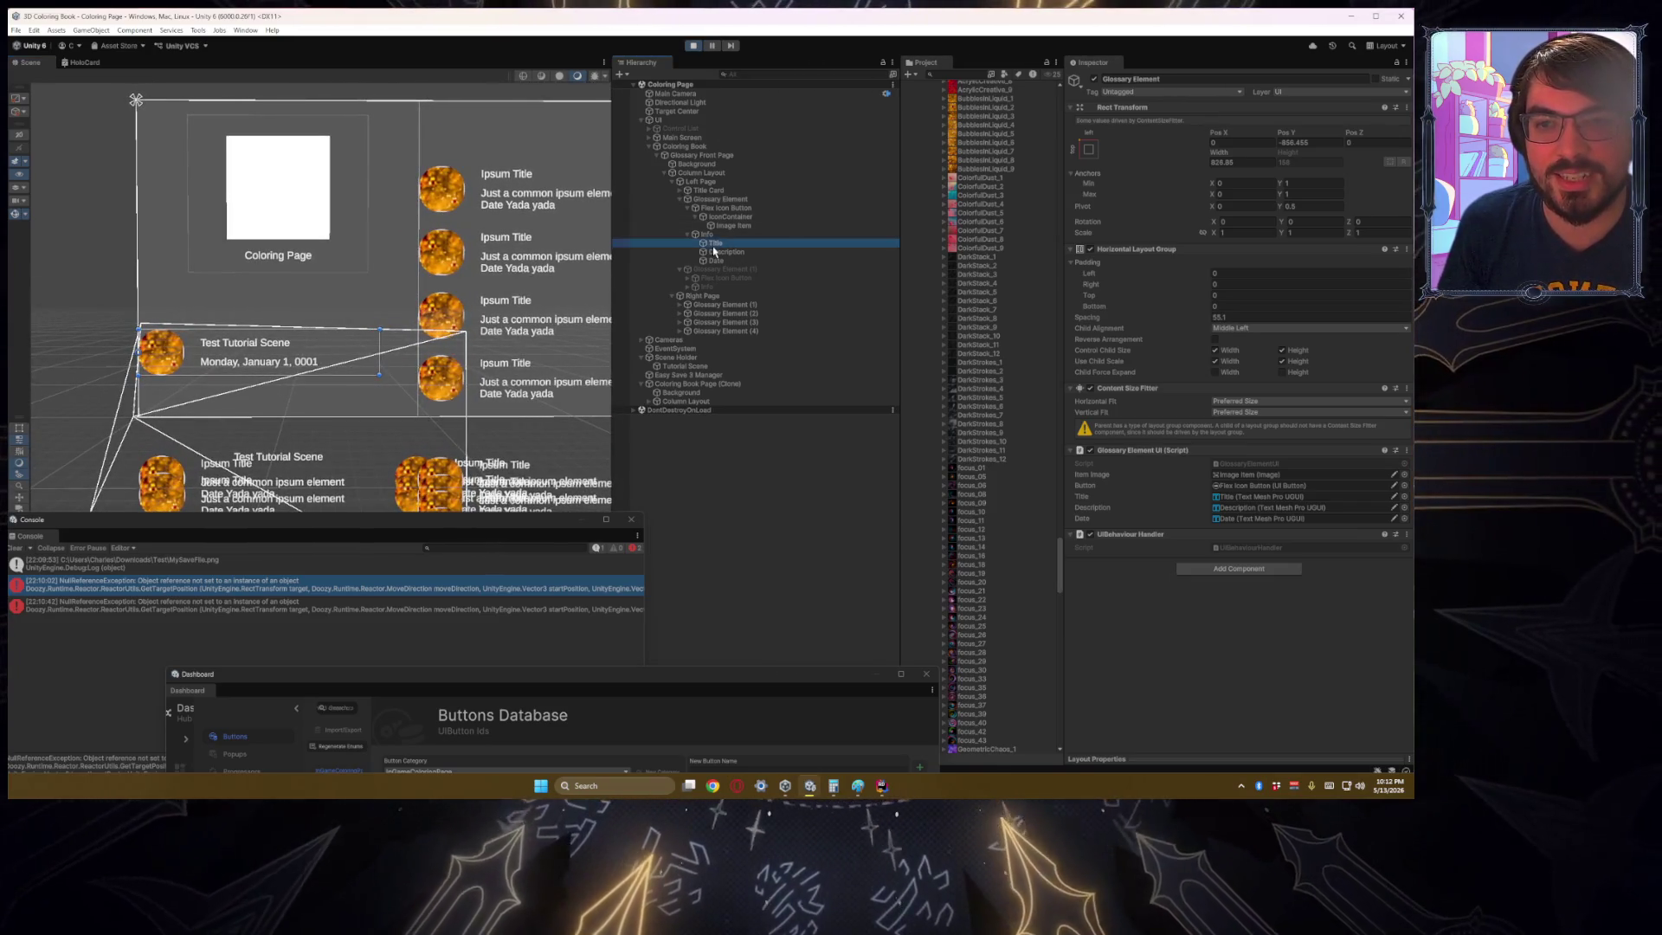
pyautogui.press('Down')
pyautogui.click(798, 245)
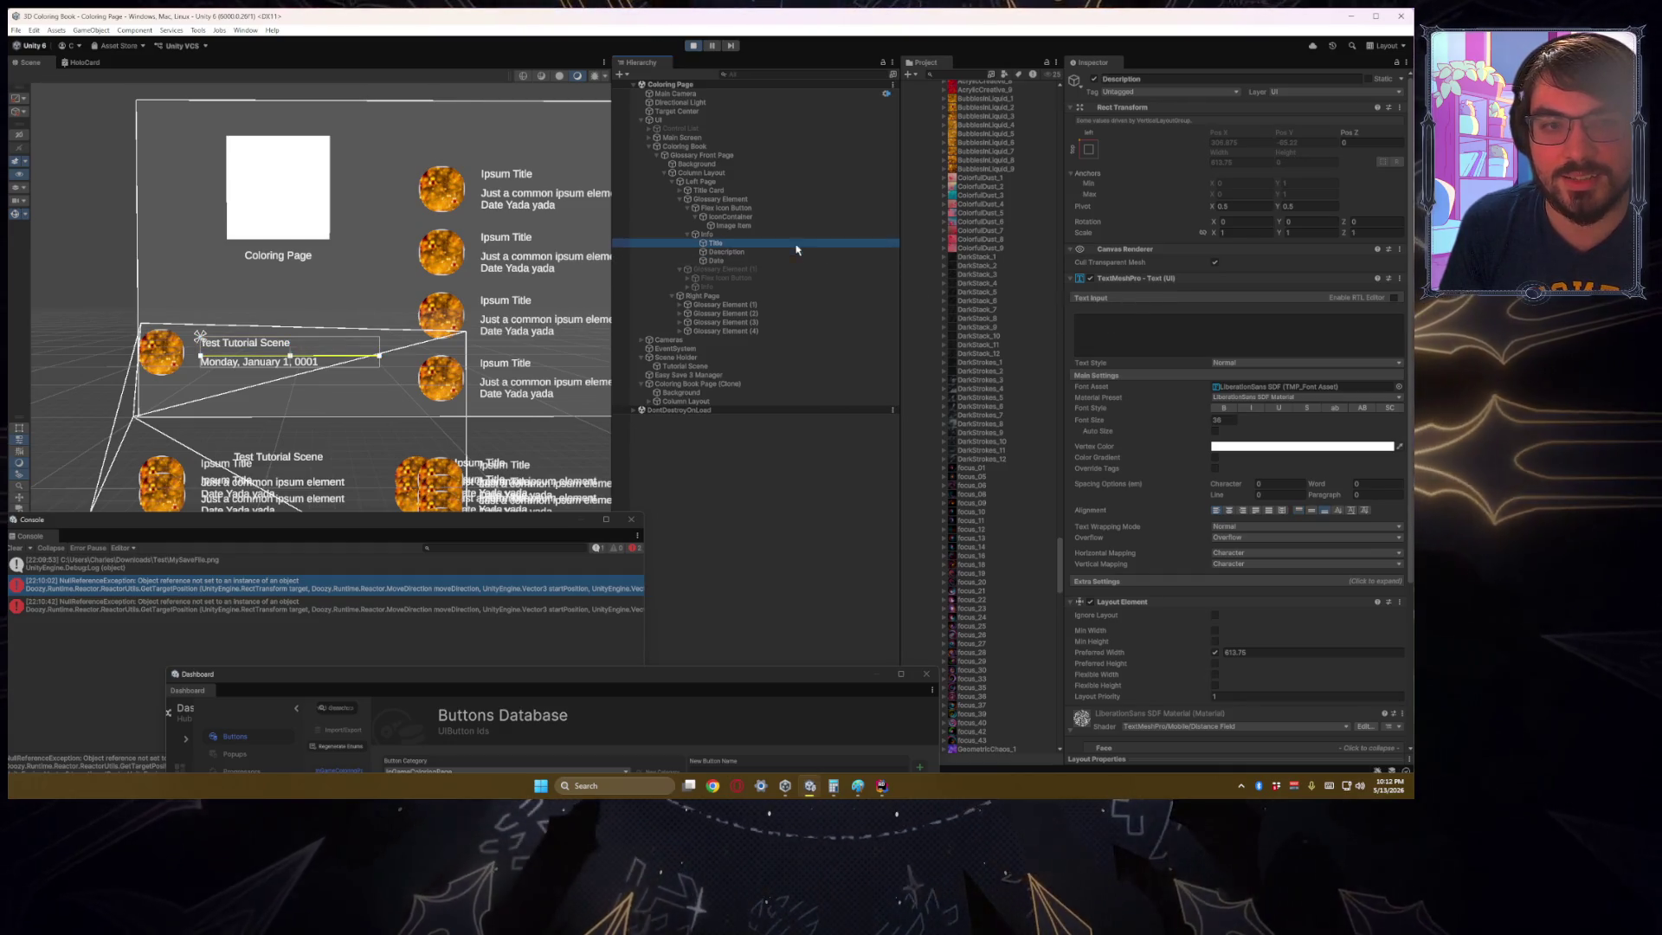
pyautogui.click(1174, 329)
pyautogui.press('BackSpace')
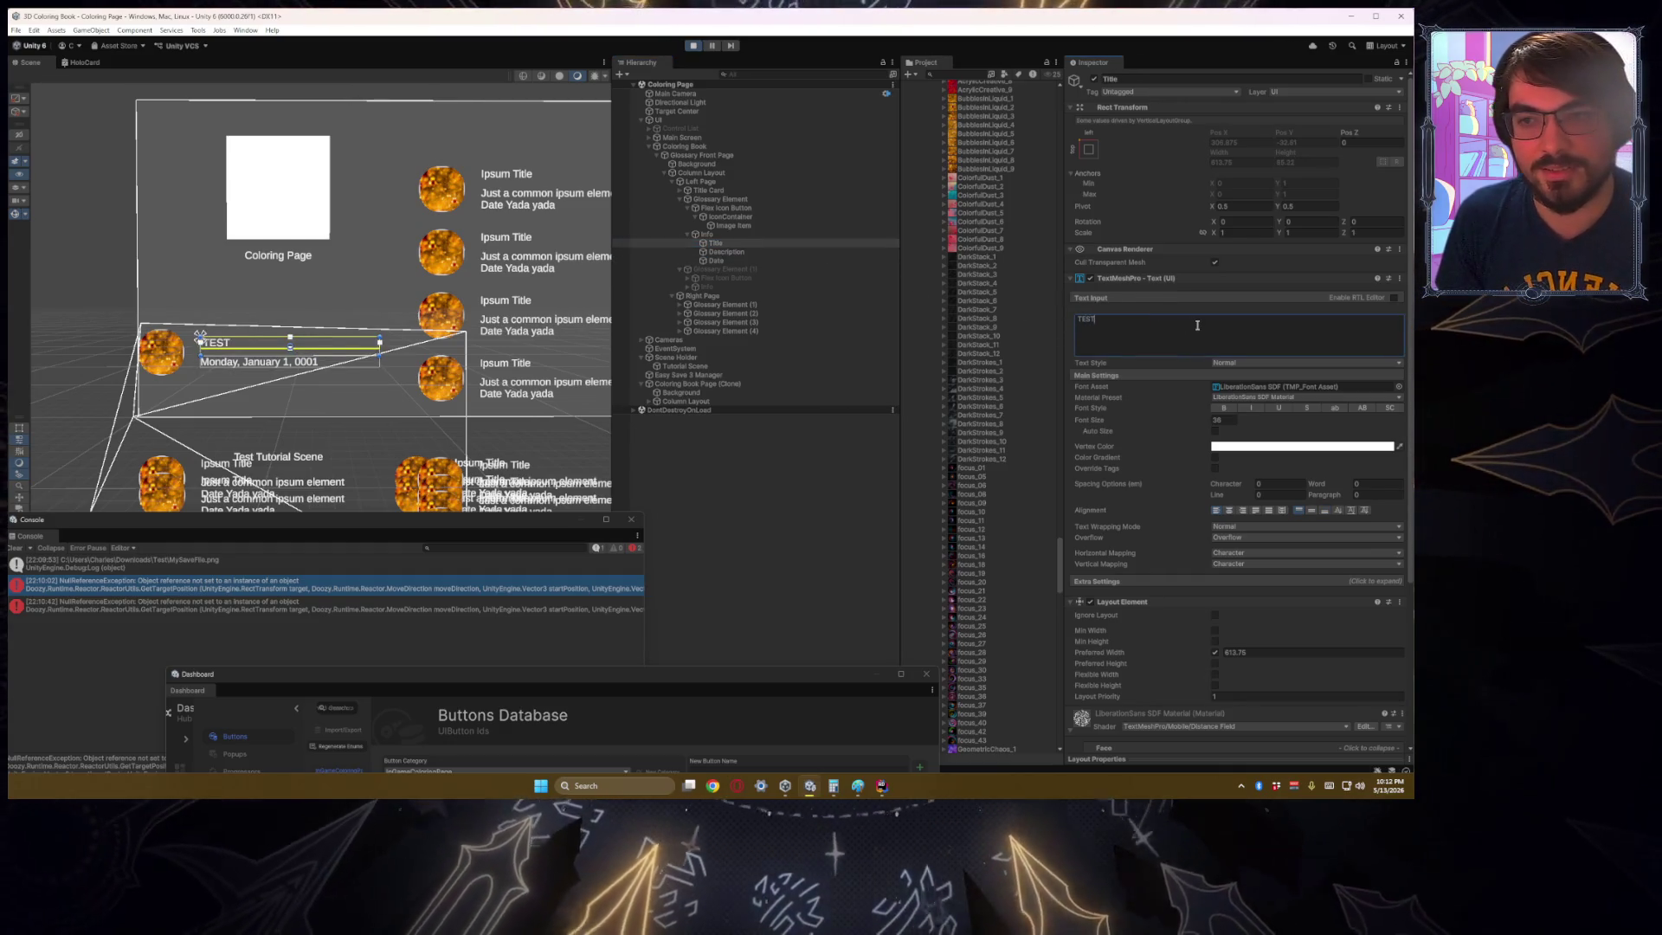
pyautogui.write('TTTTTTTTTTTTTTTTTTTTTTTTTTTTTTTTT')
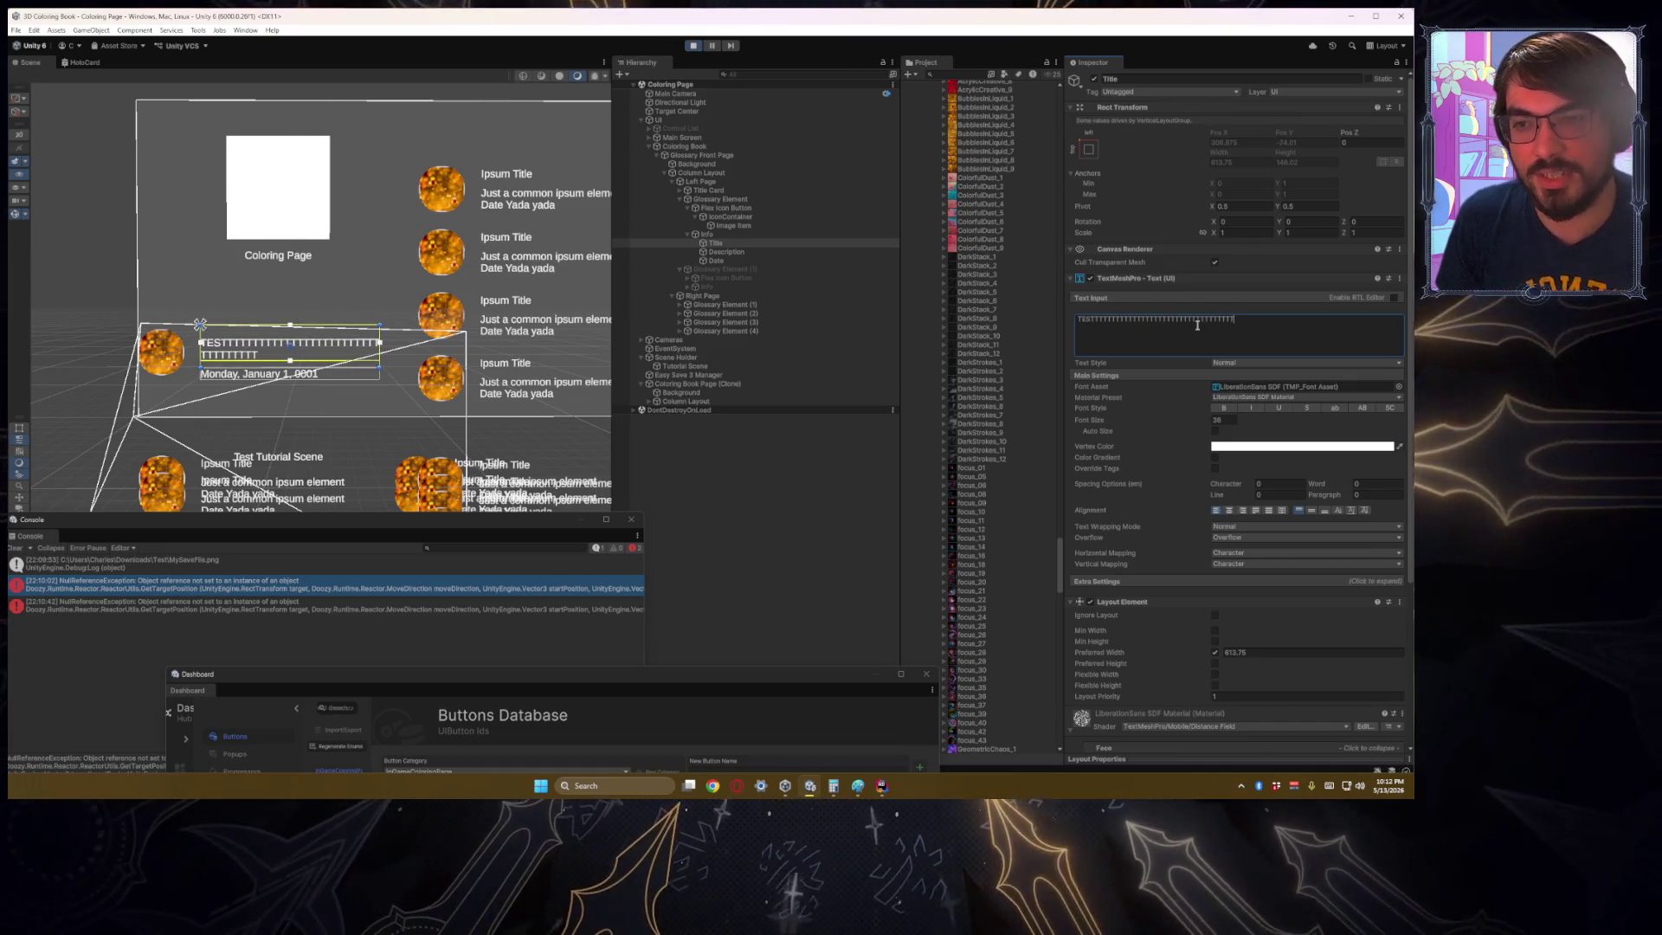
pyautogui.hotkey('ctrl', 'z')
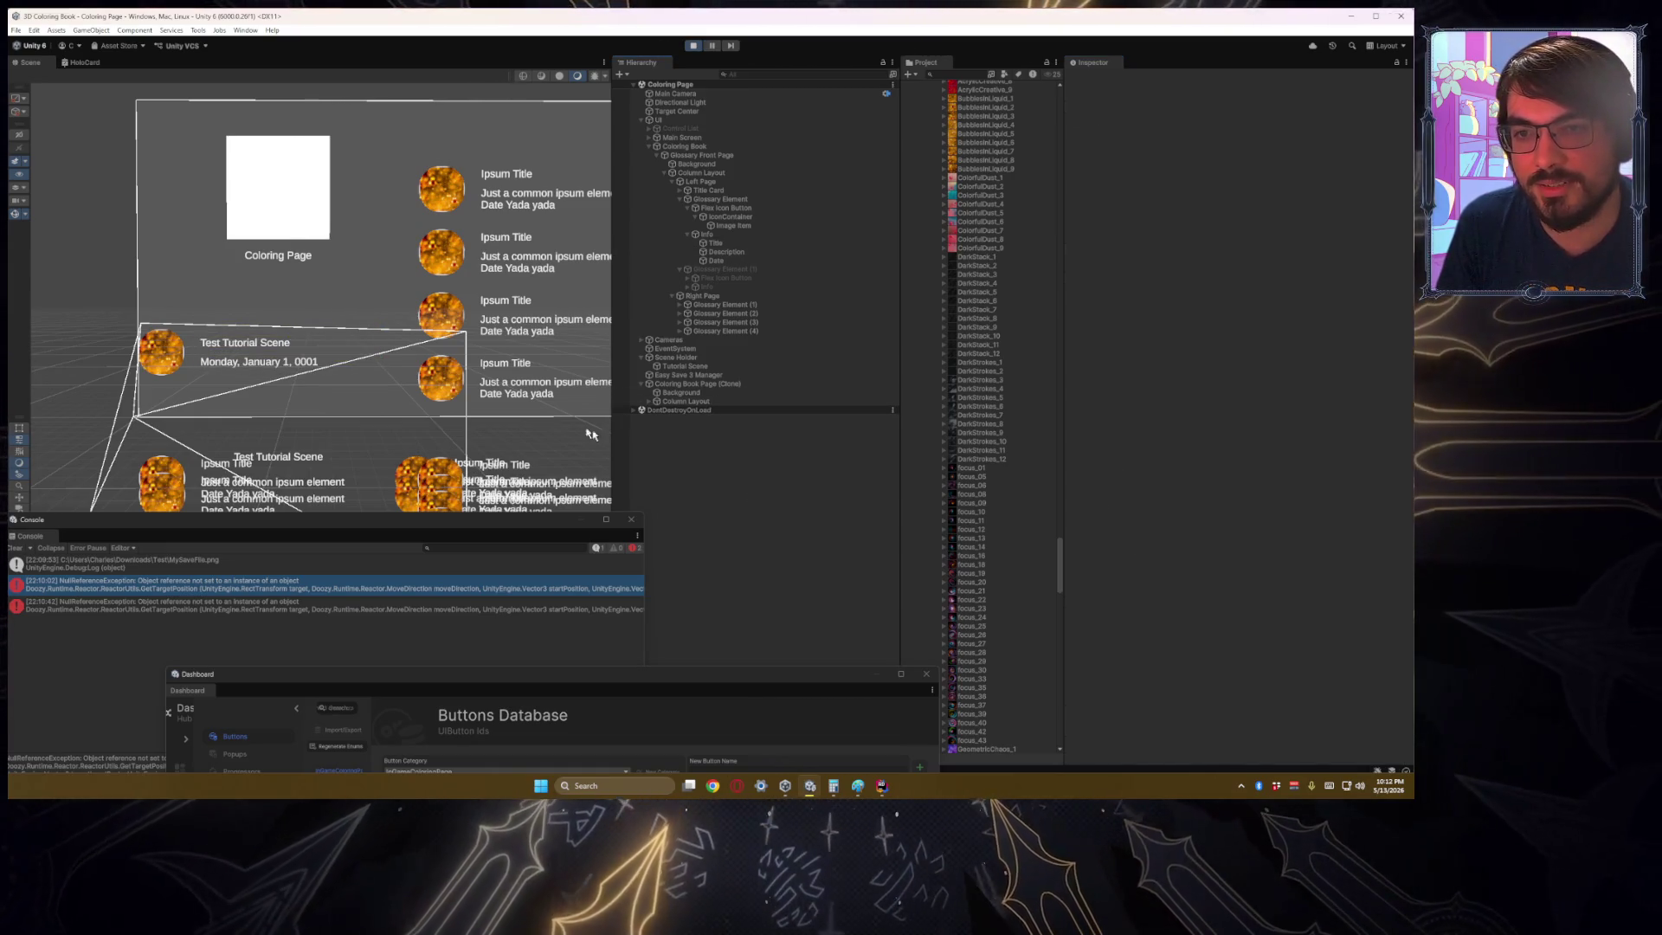
# Step: Select the right page's Glossary Element (1) and stop Play mode
pyautogui.moveTo(437, 303); pyautogui.dragTo(298, 381)
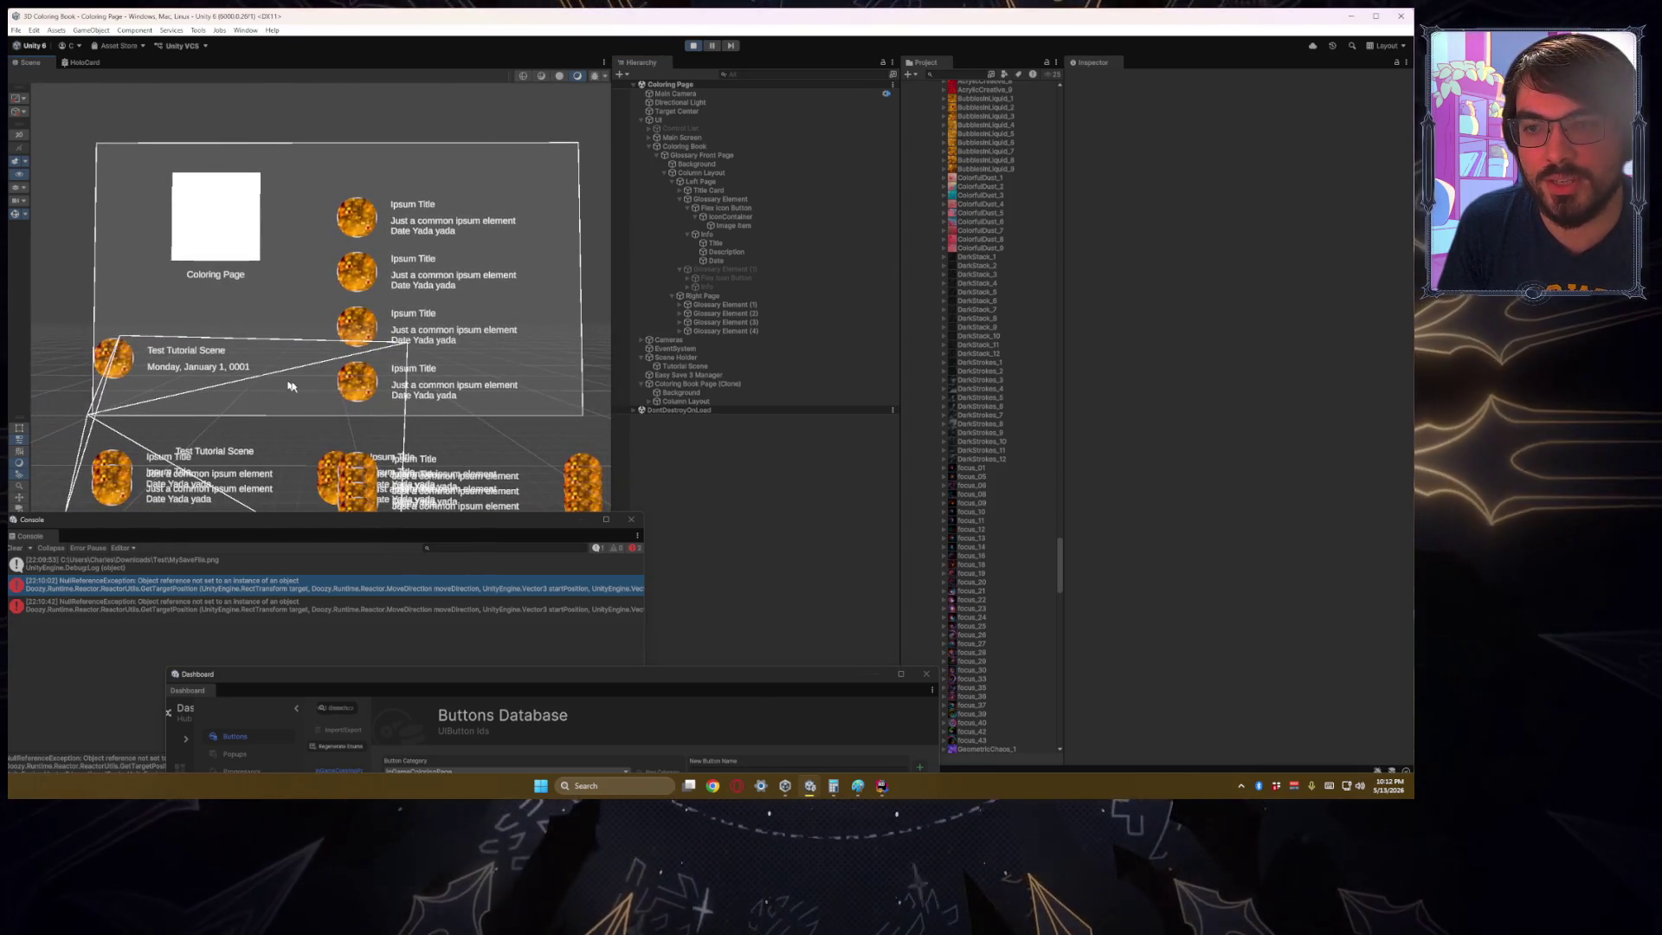
pyautogui.click(717, 305)
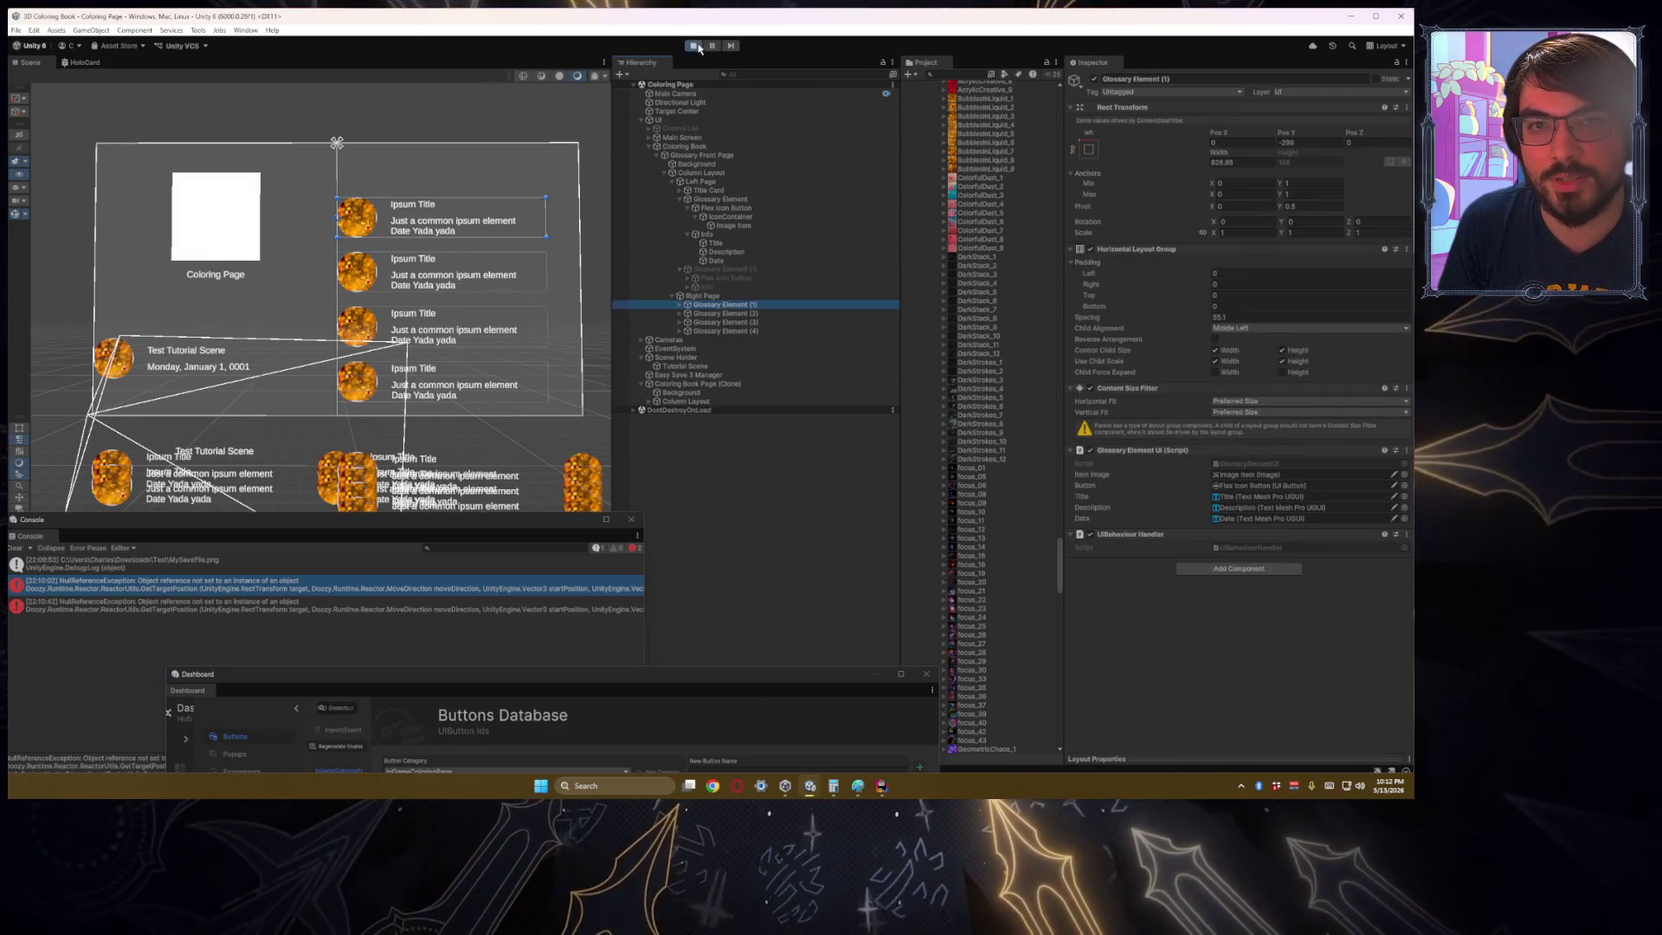
pyautogui.click(697, 46)
pyautogui.click(879, 783)
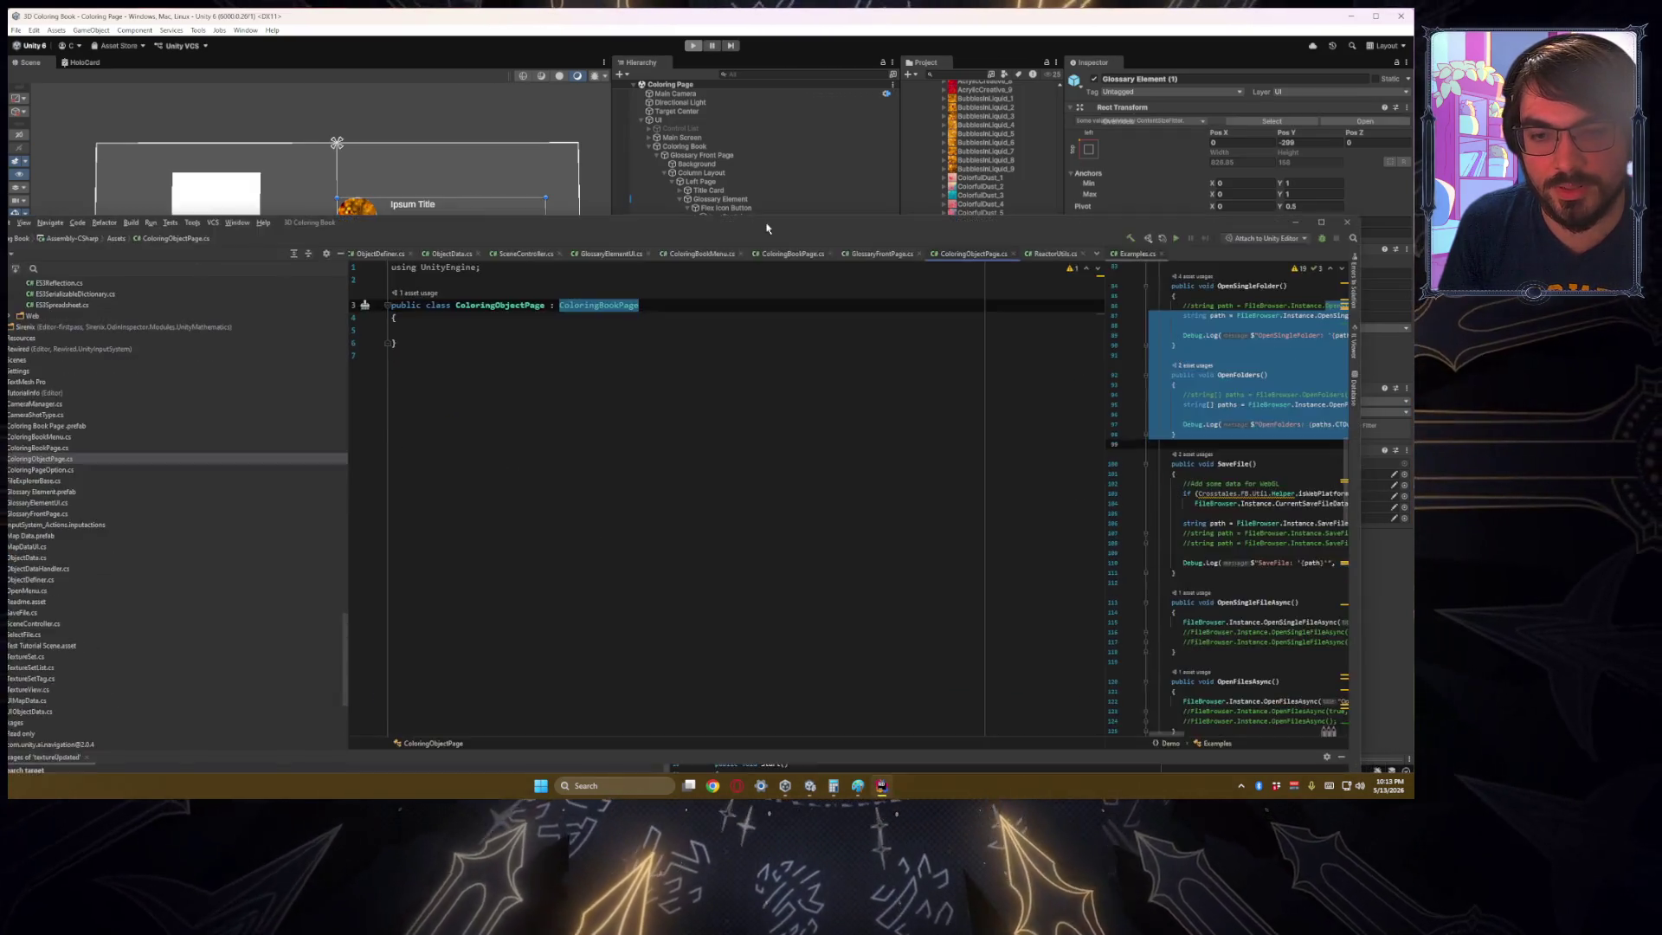
# Step: Open GlossaryFrontPage.cs and inspect the glossaryElements bounds check against _dataSet.Length
pyautogui.moveTo(766, 227); pyautogui.dragTo(797, 174)
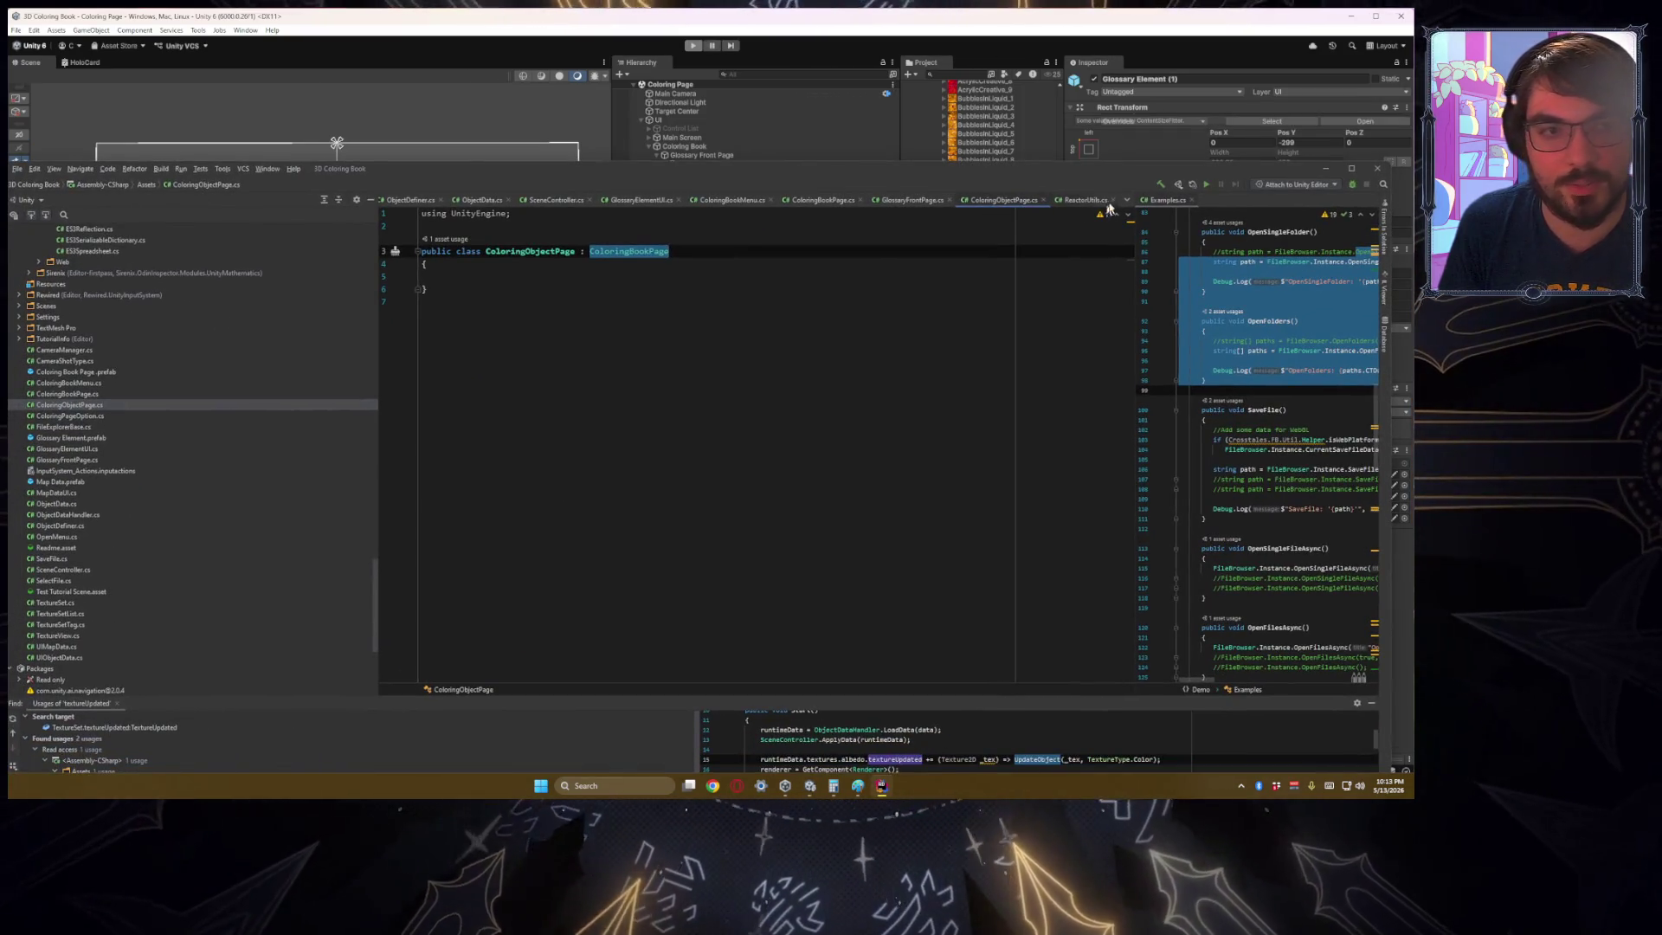
pyautogui.click(913, 200)
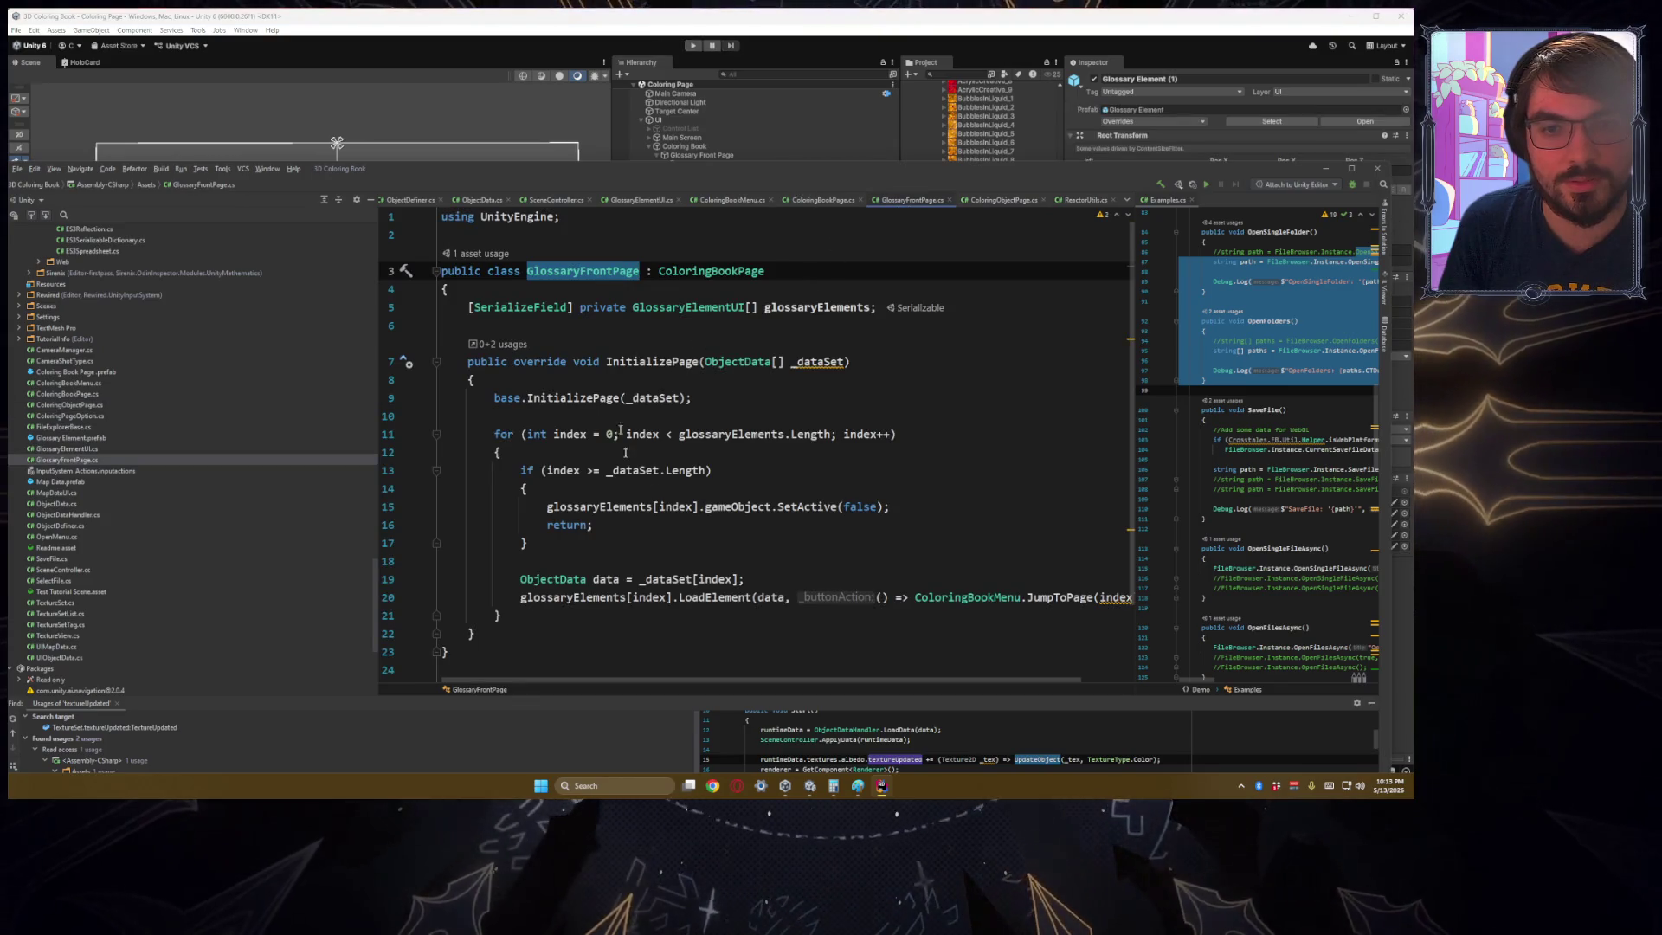
pyautogui.click(610, 507)
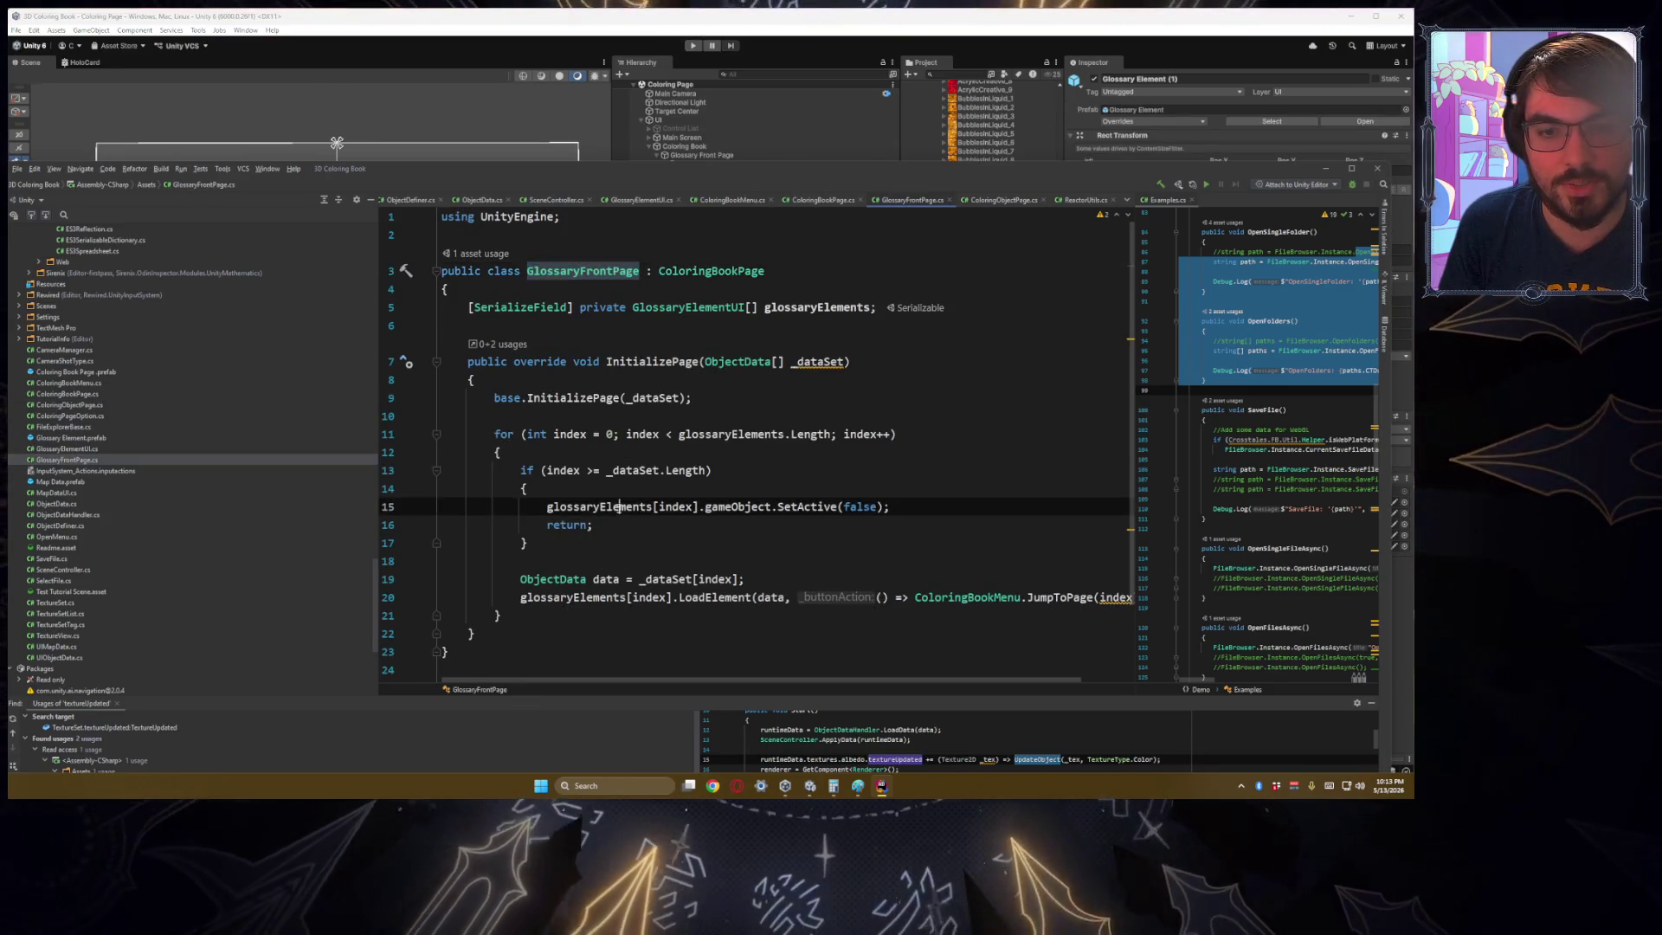
pyautogui.hotkey('ctrl', 'w')
pyautogui.hotkey('ctrl', 'w')
pyautogui.hotkey('ctrl', 'w')
pyautogui.hotkey('ctrl', 'w')
pyautogui.hotkey('ctrl', 'w')
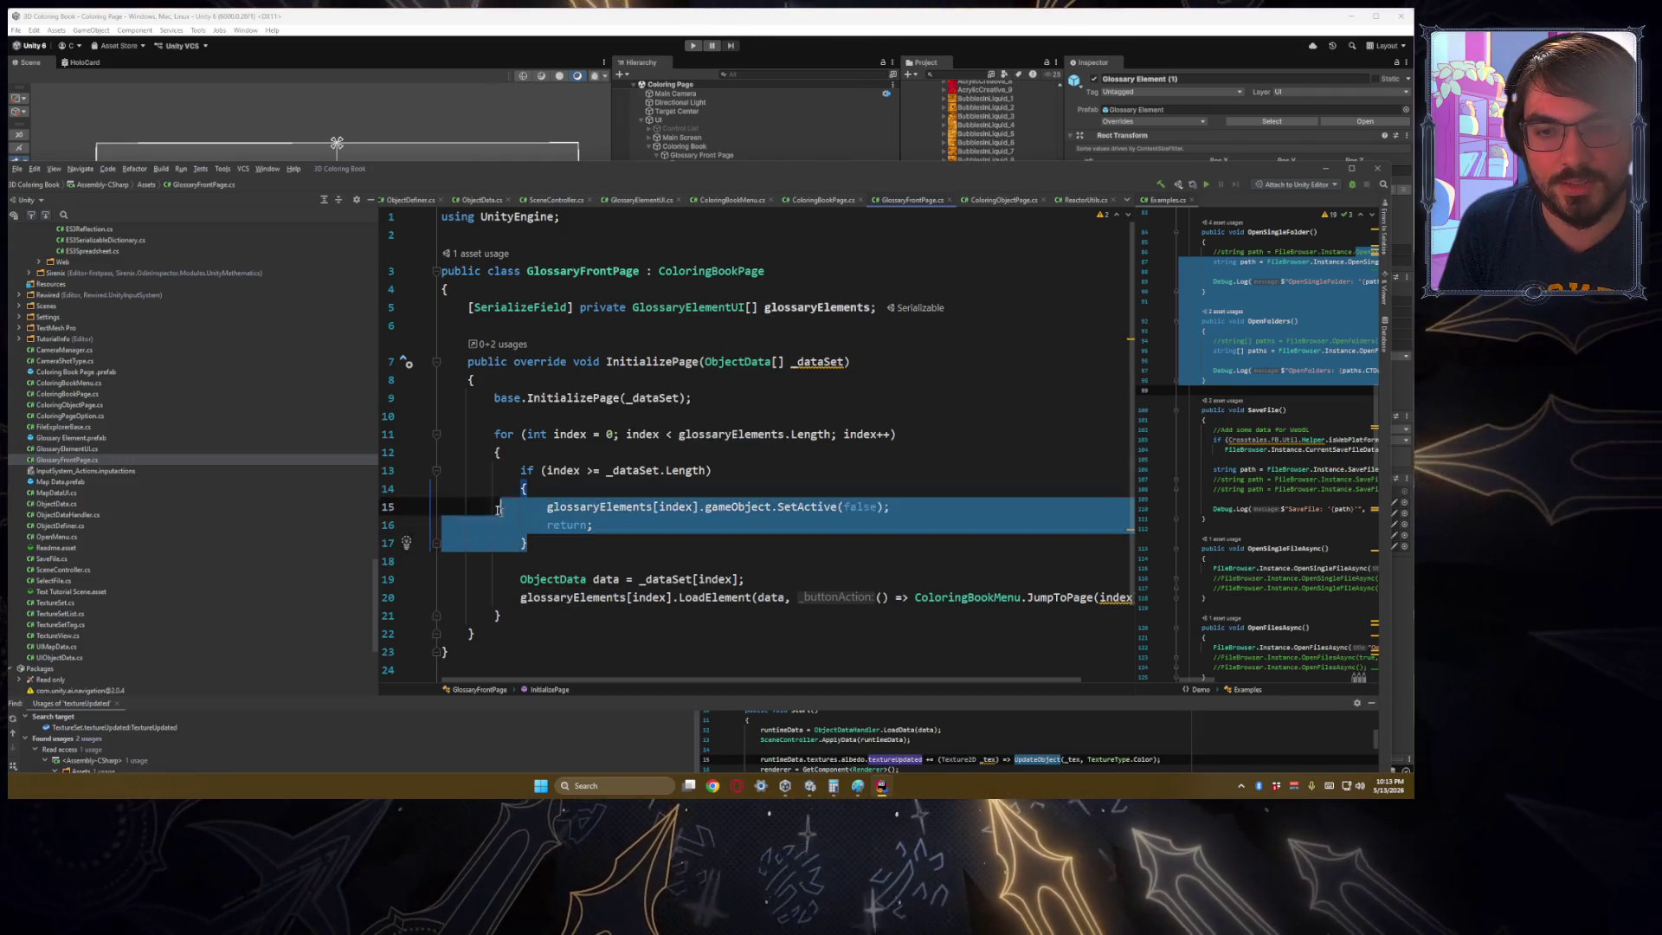
pyautogui.press('Escape')
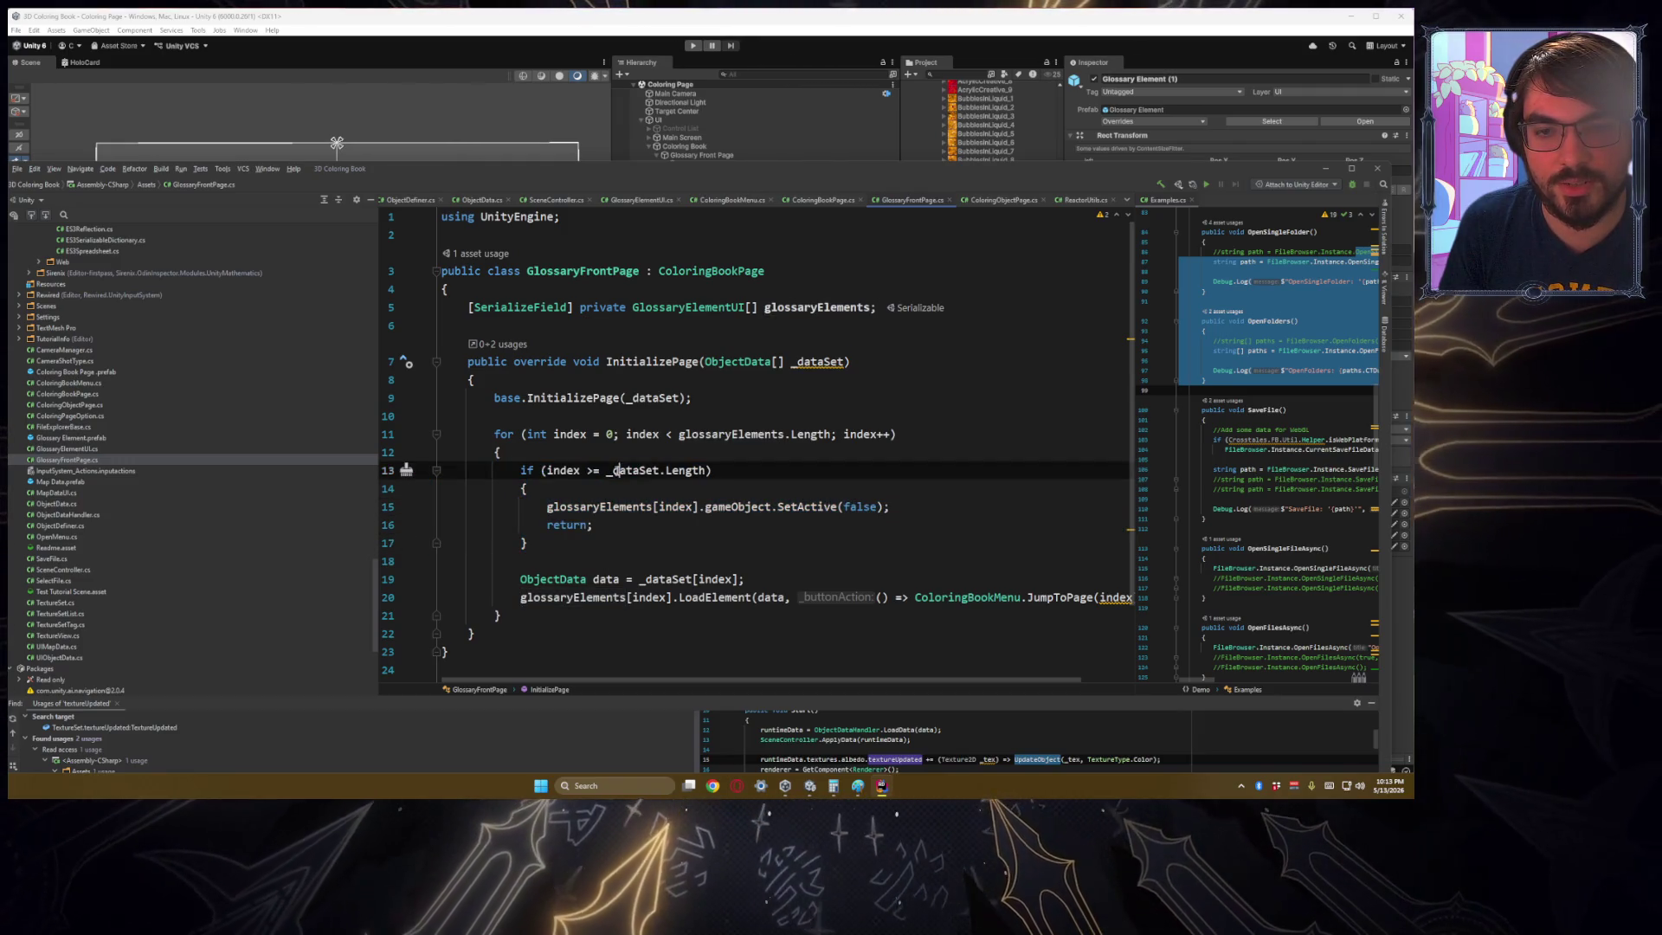
pyautogui.doubleClick(645, 472)
pyautogui.doubleClick(684, 472)
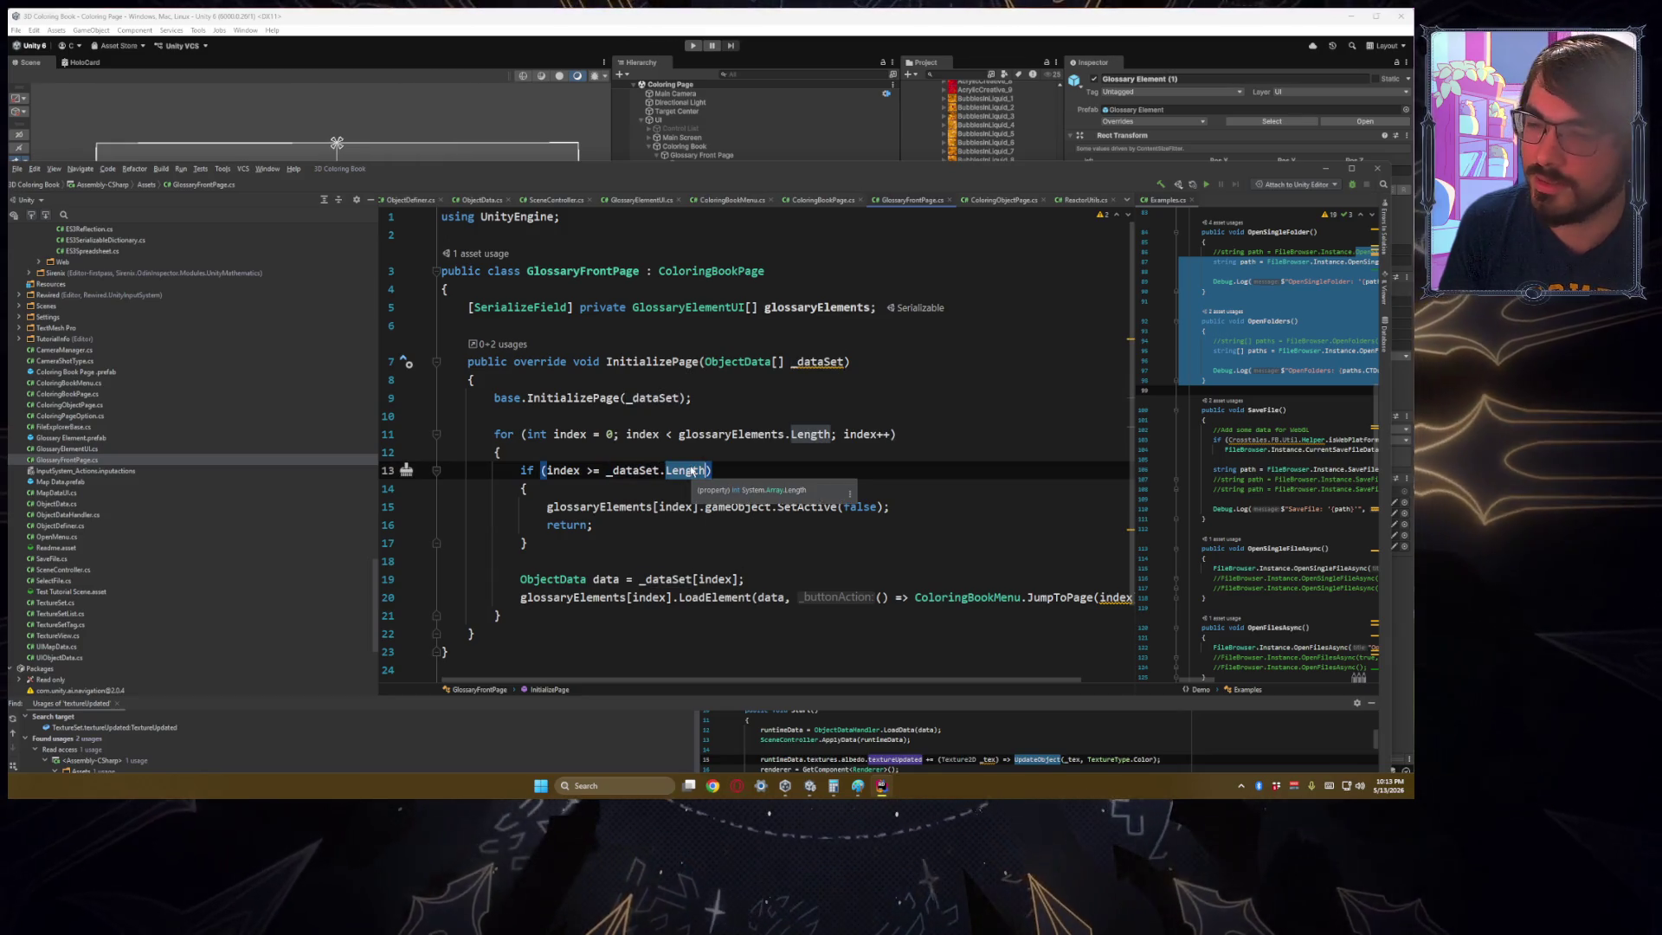
# Step: Replace 'return' on line 16 with 'continue' via autocomplete
pyautogui.doubleClick(569, 526)
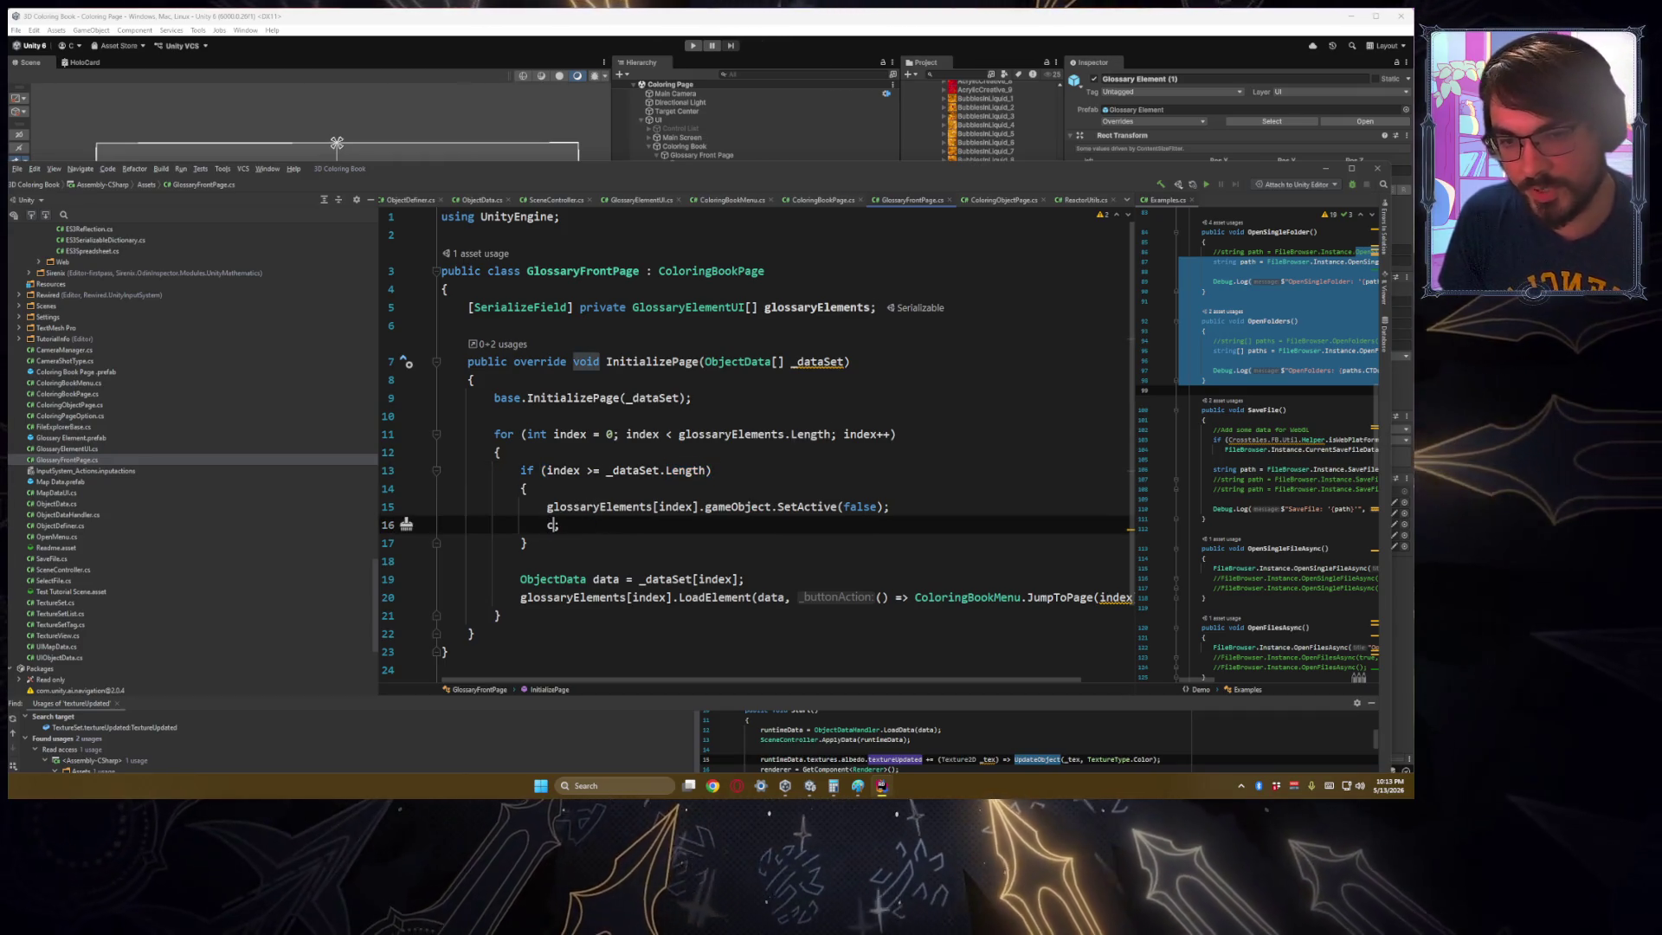
pyautogui.write('cont')
pyautogui.press('Return')
pyautogui.press('Down')
pyautogui.press('Down')
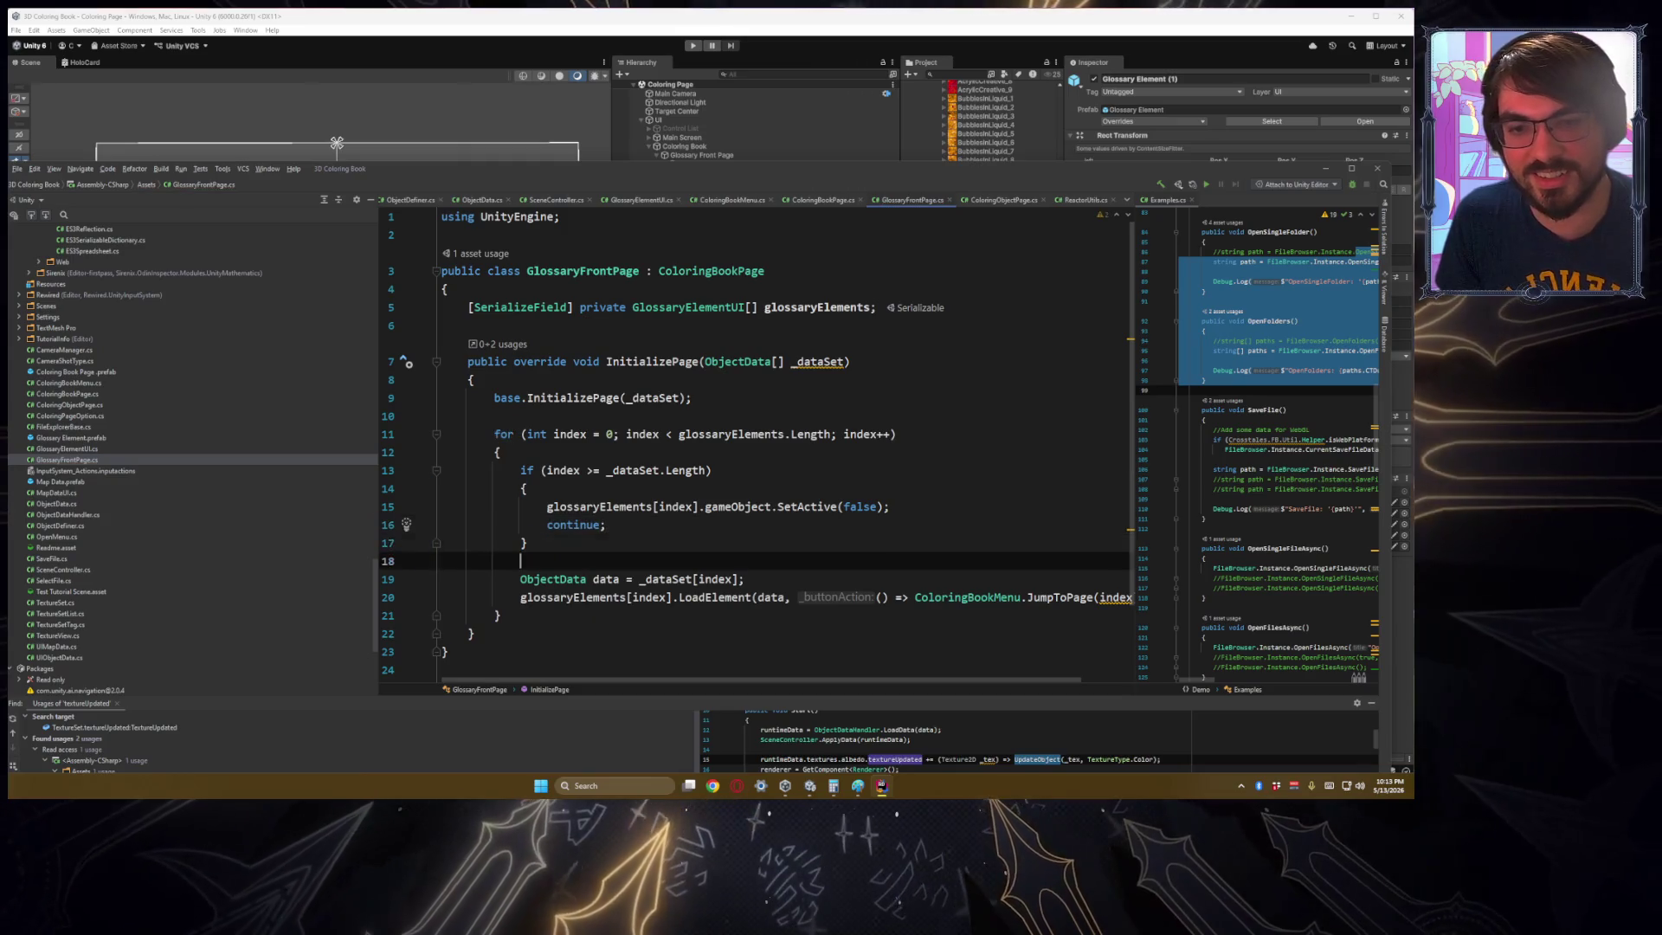
pyautogui.press('Up')
pyautogui.press('Up')
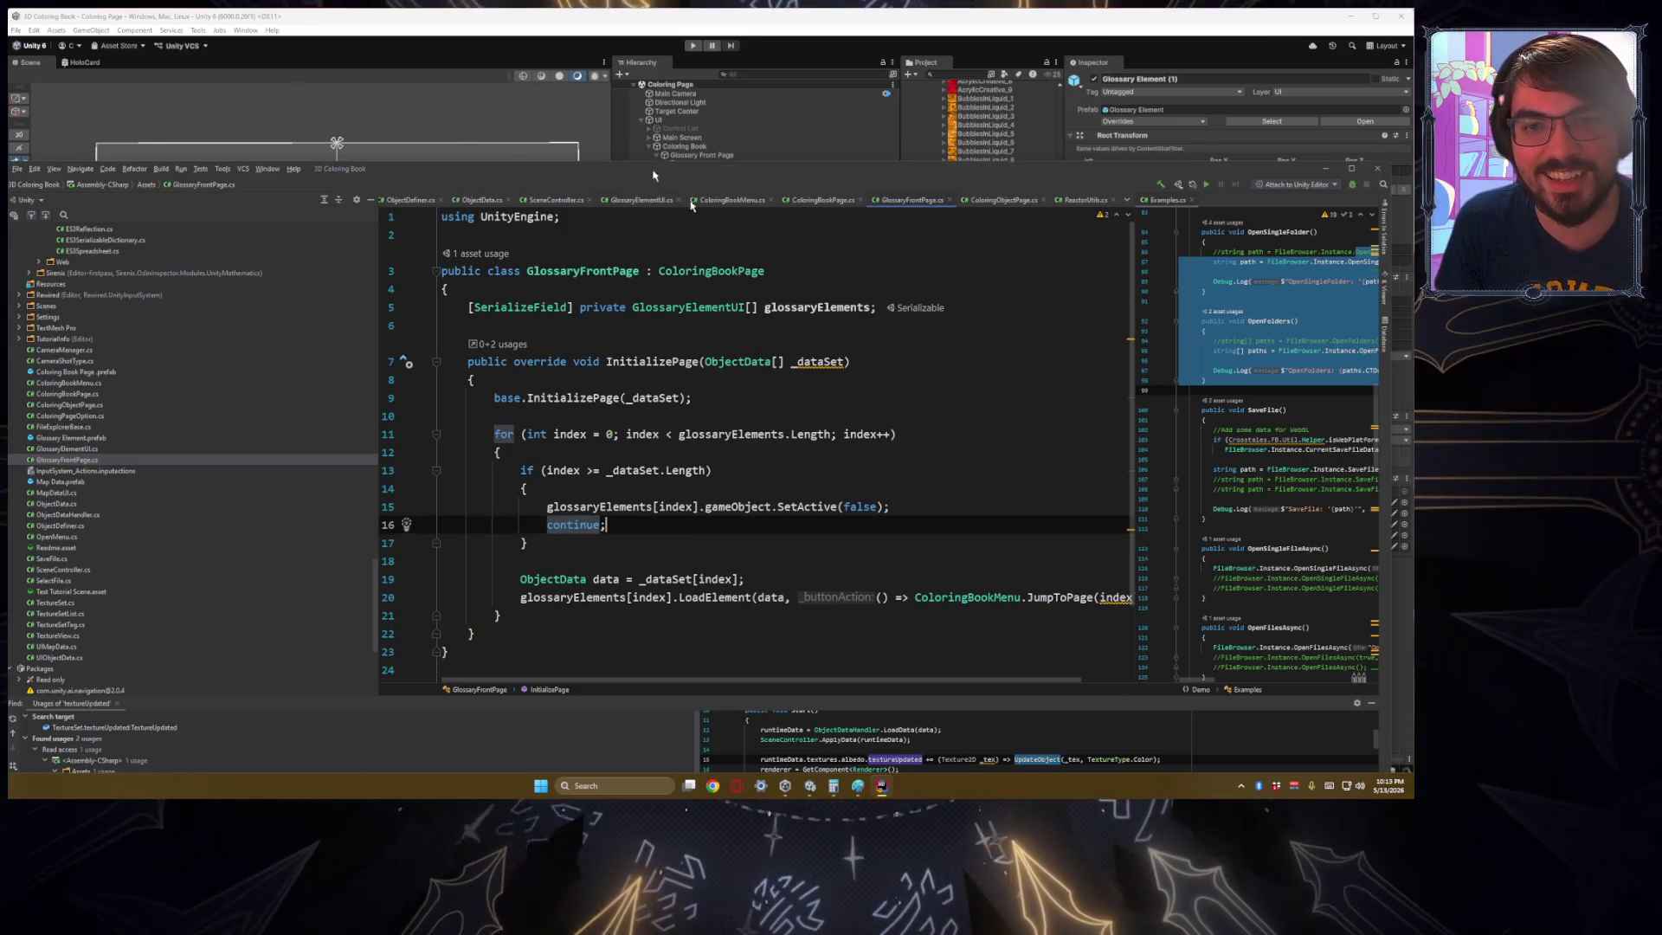
pyautogui.doubleClick(653, 174)
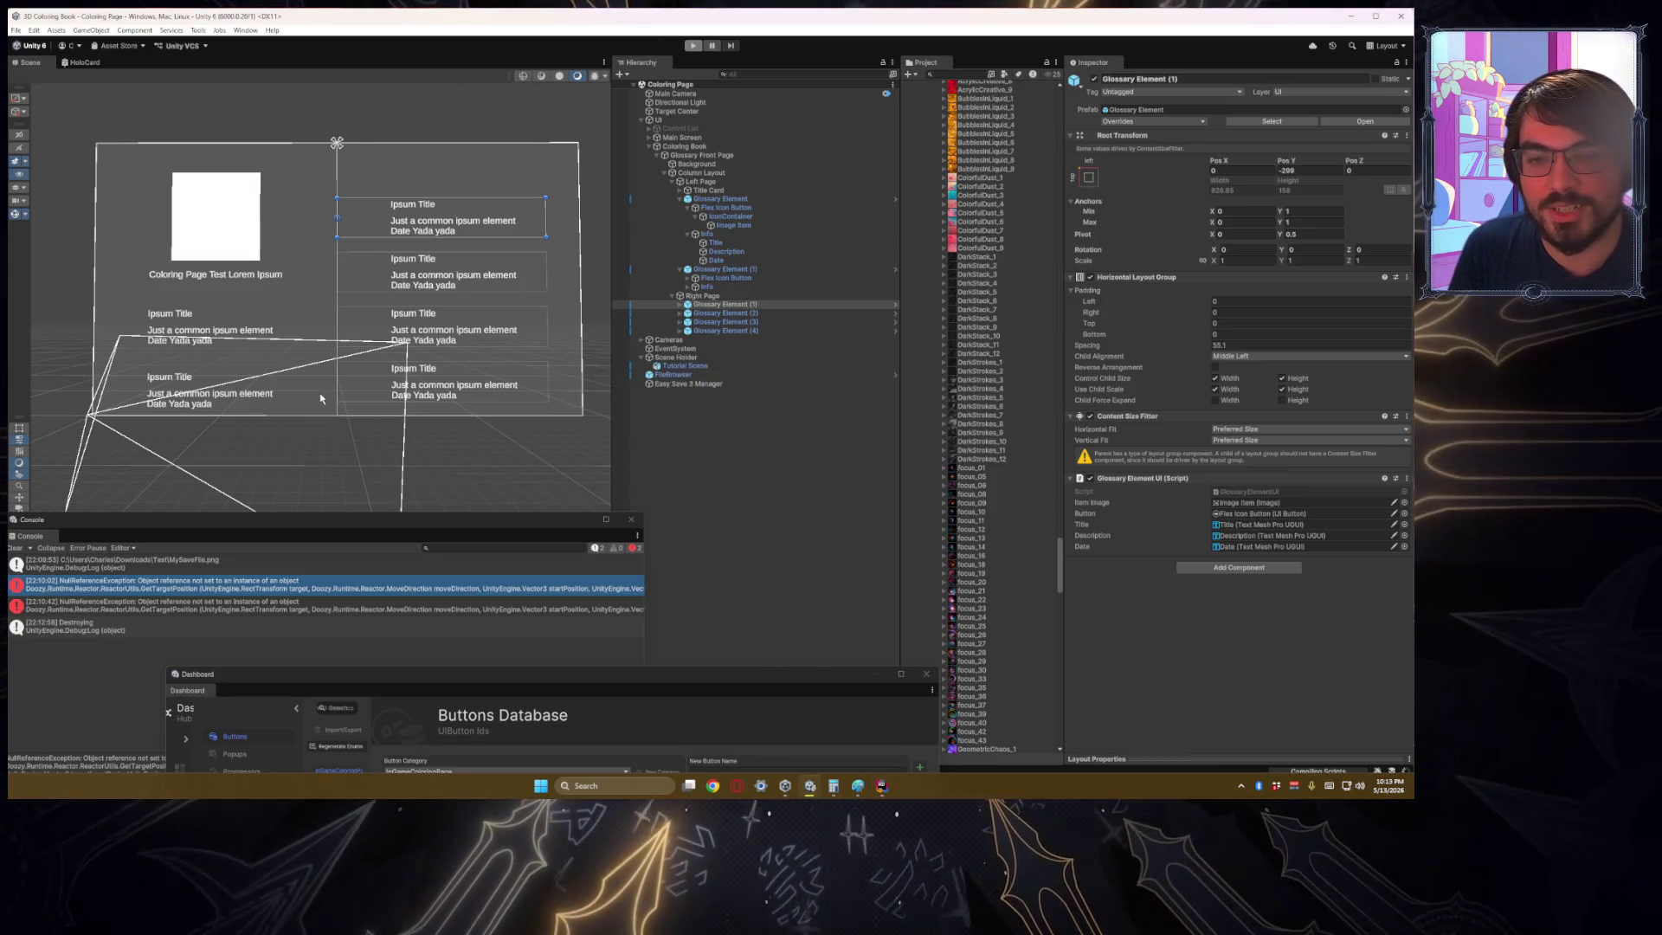
# Step: Run Play mode with Ctrl+P, then open the script behind the InitializePage NullReferenceException
pyautogui.hotkey('ctrl', 'p')
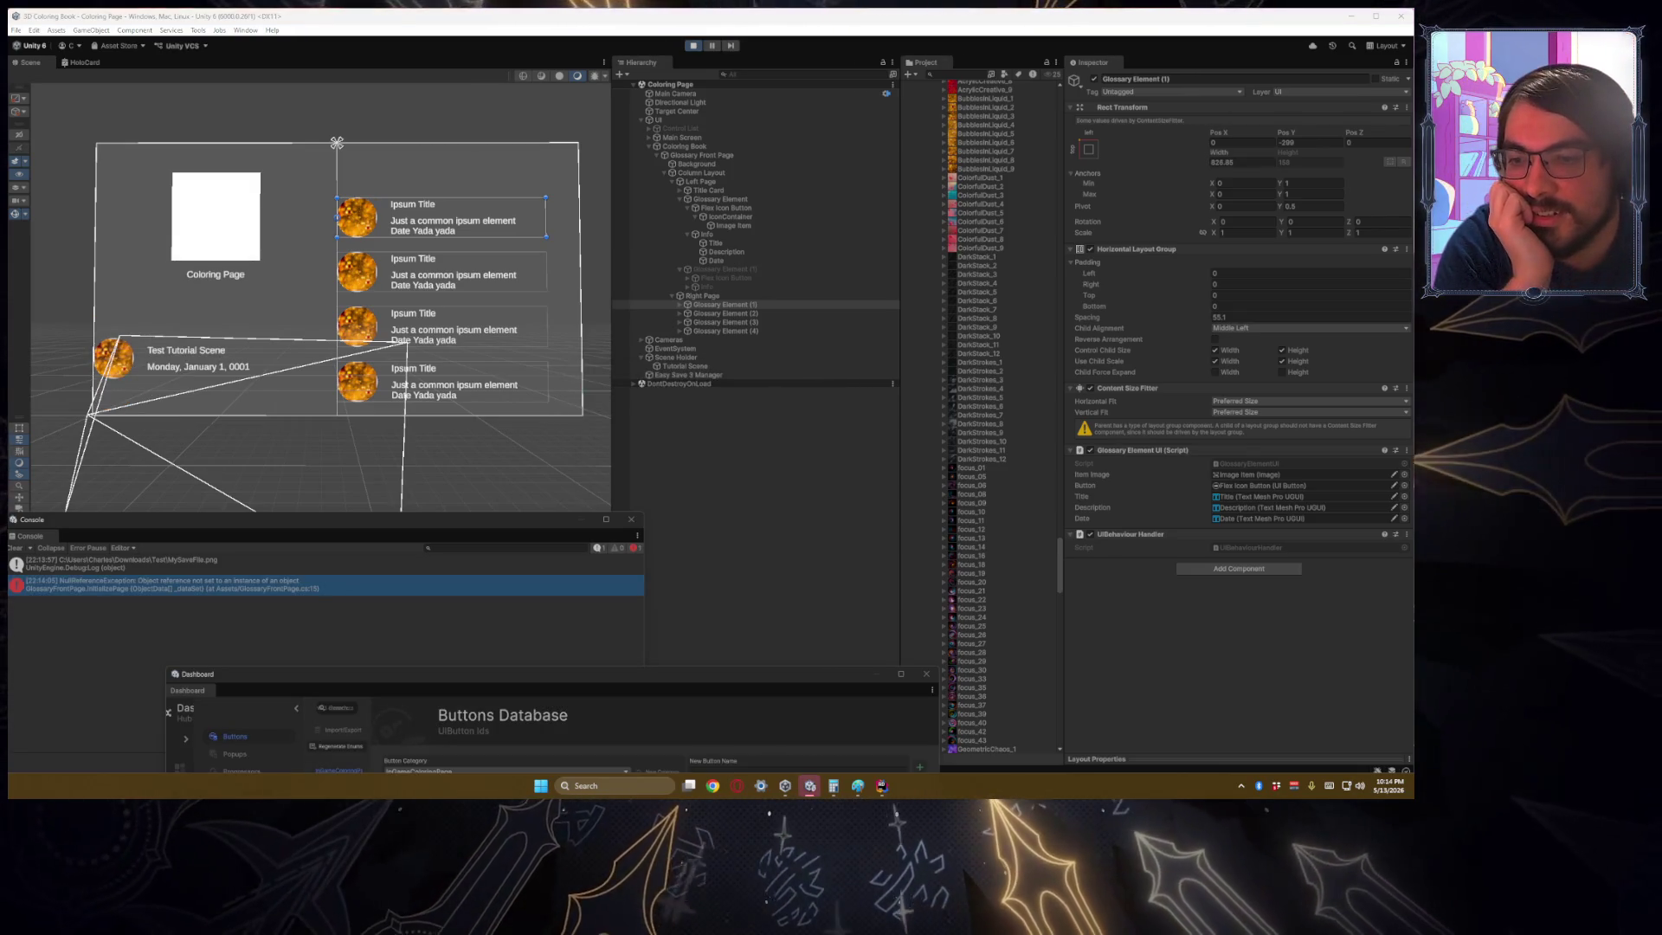
pyautogui.doubleClick(361, 584)
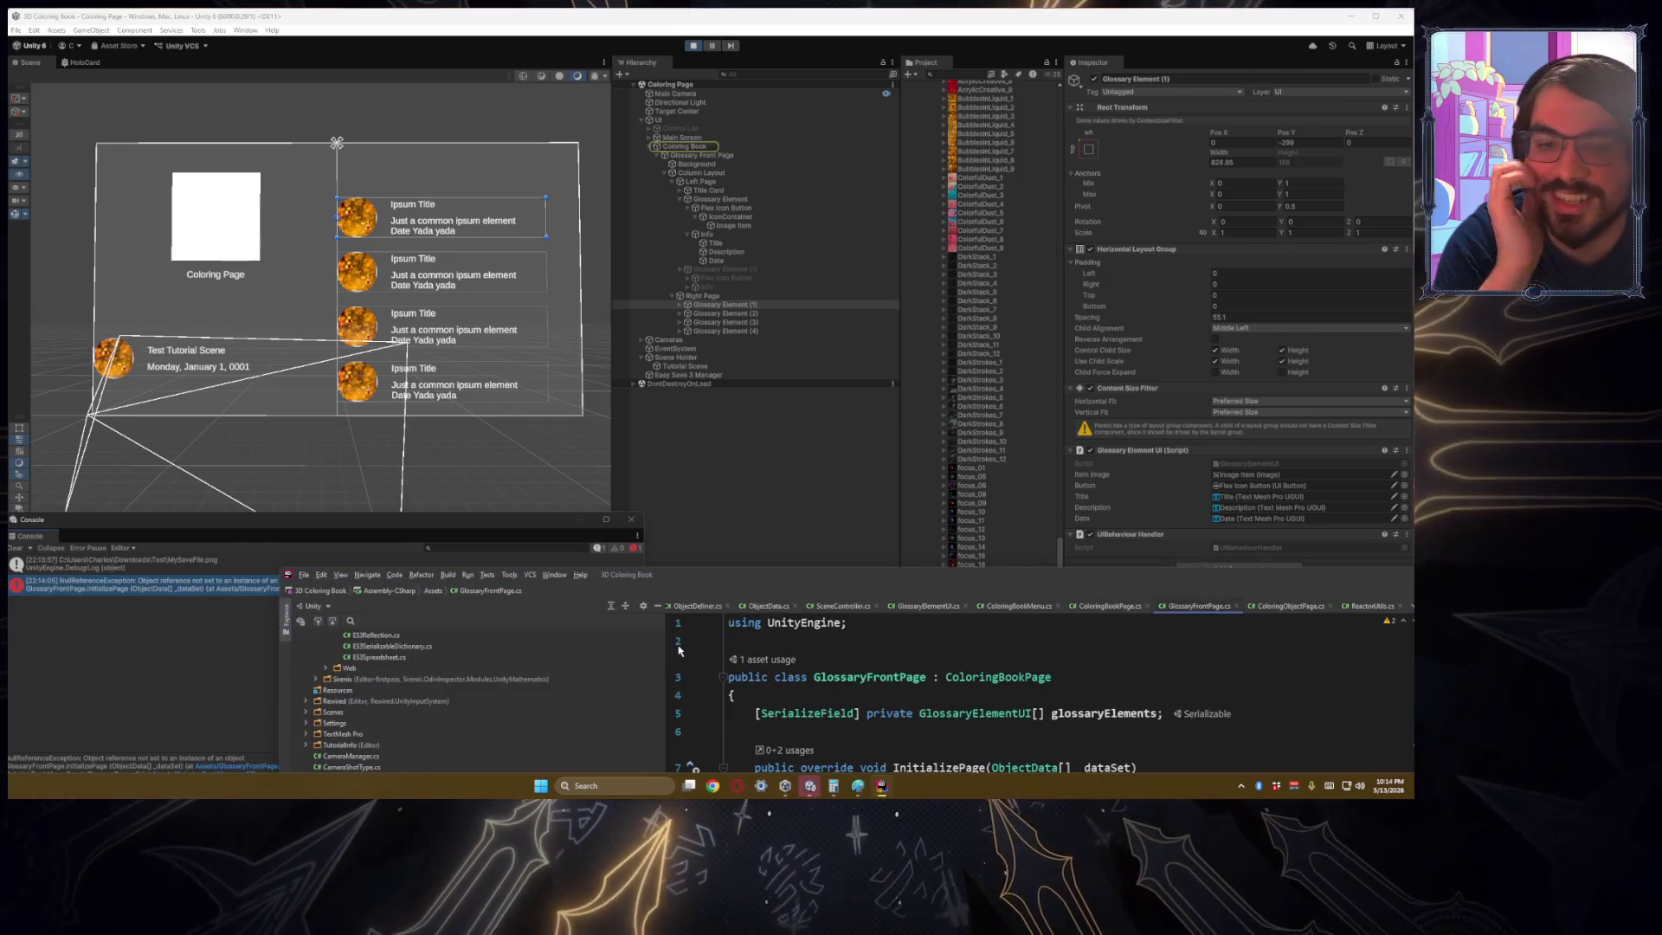
# Step: In Rider, change line 13's bounds check from index >= _dataSet.Length to index > _dataSet.Length
pyautogui.doubleClick(827, 574)
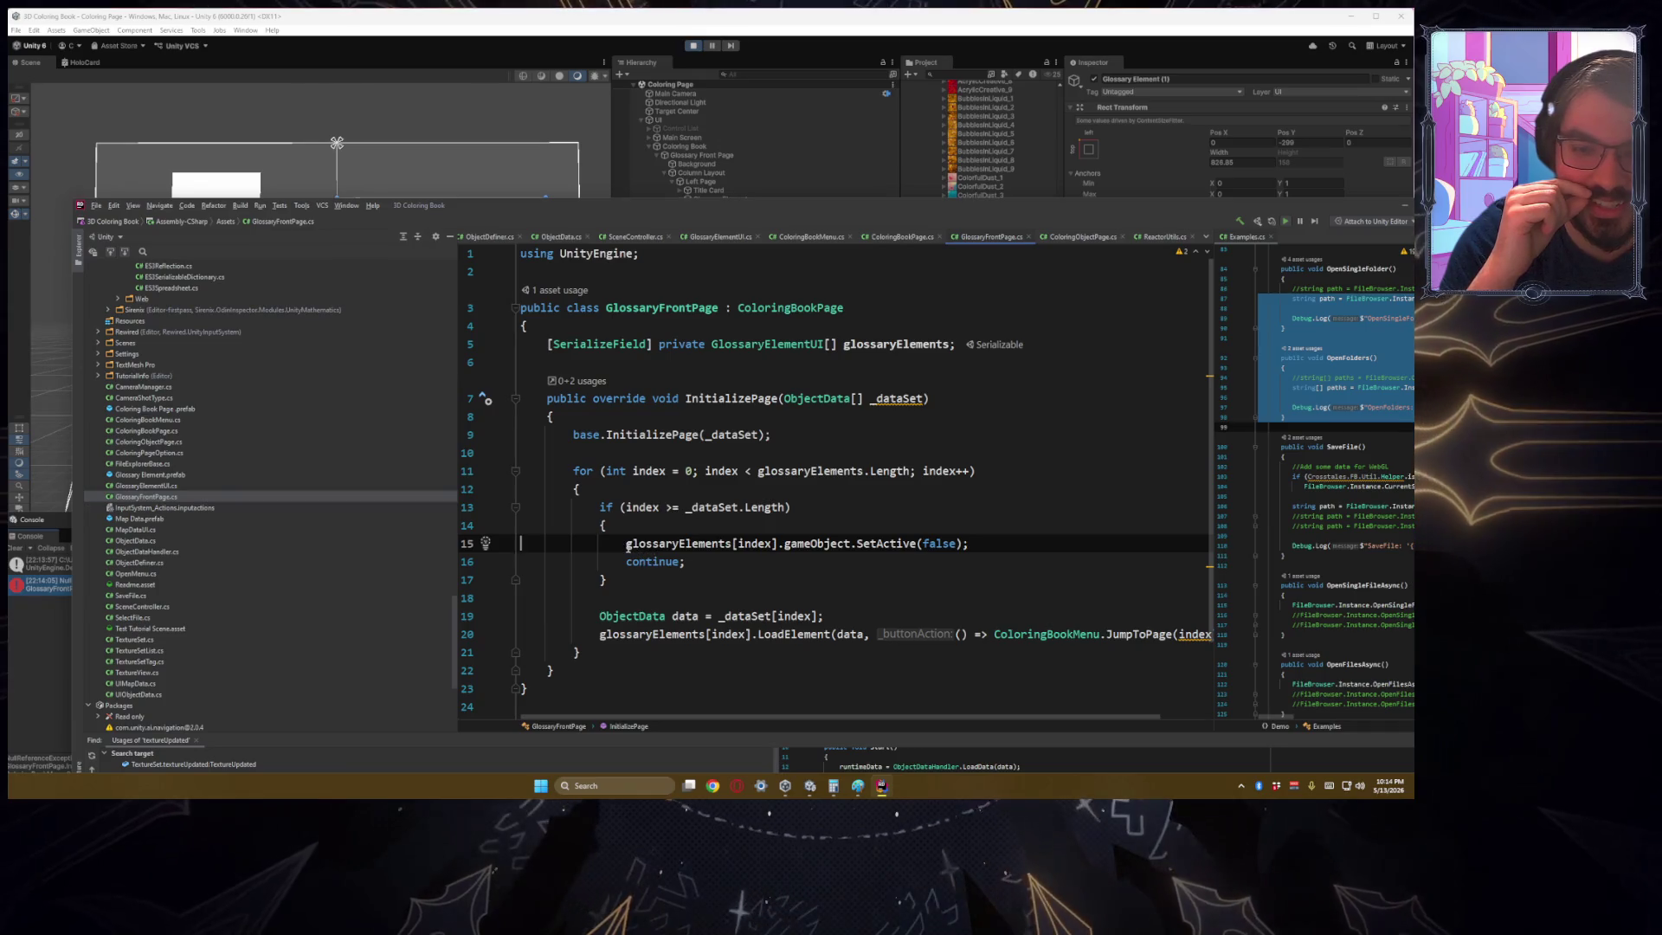
pyautogui.doubleClick(717, 547)
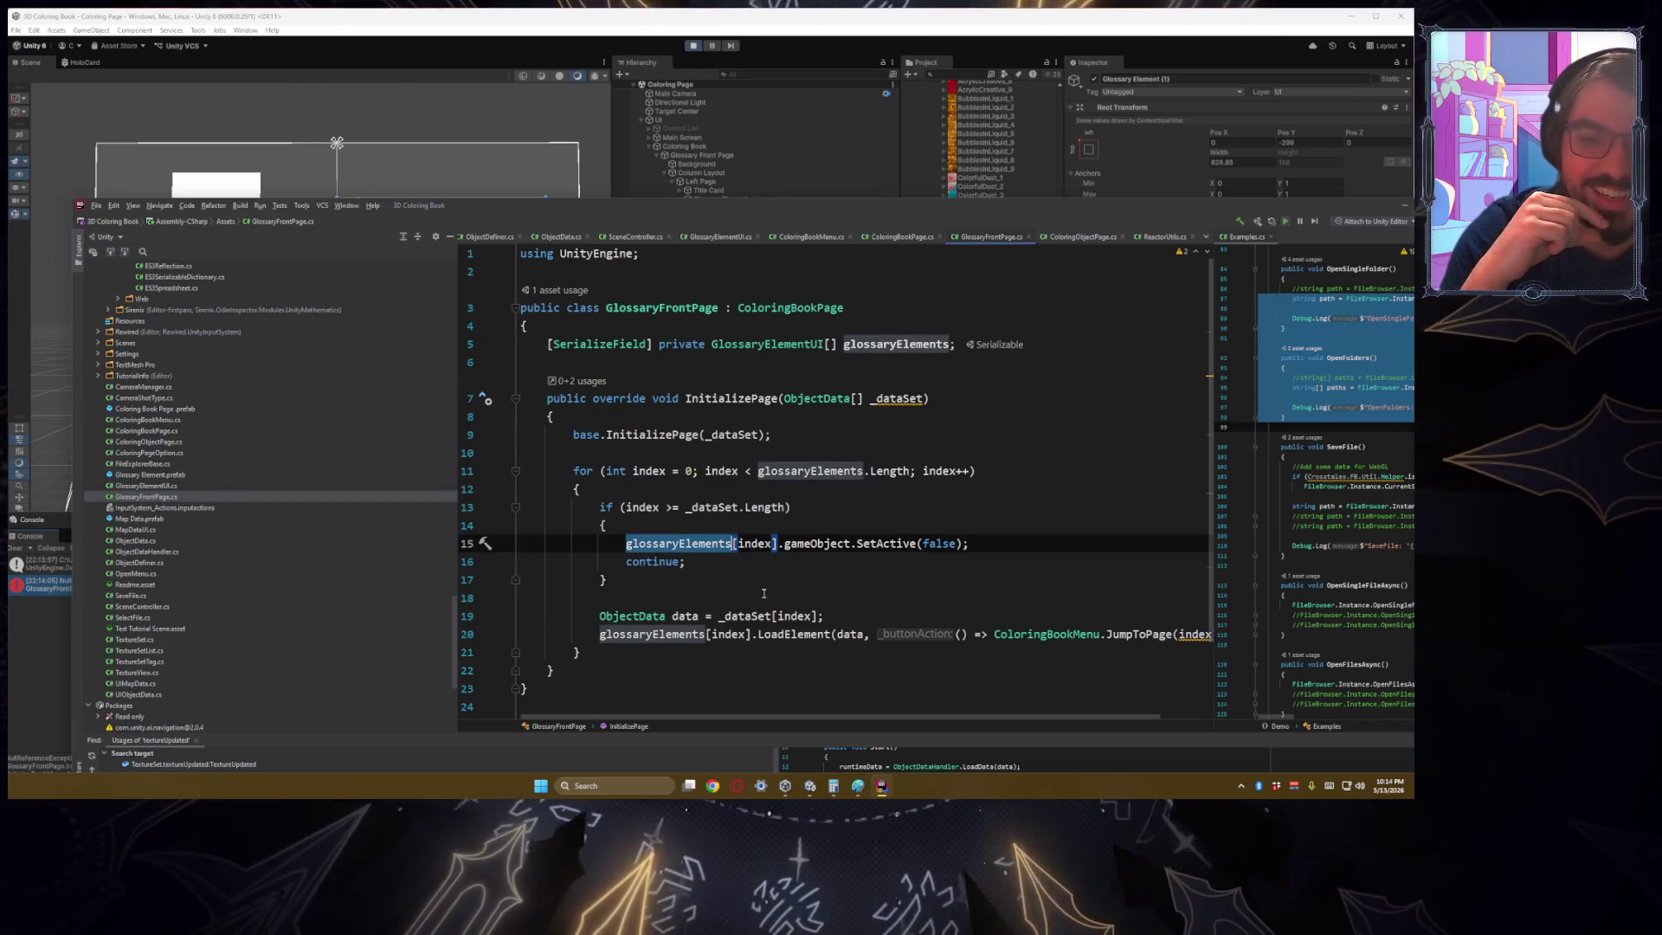
pyautogui.doubleClick(755, 544)
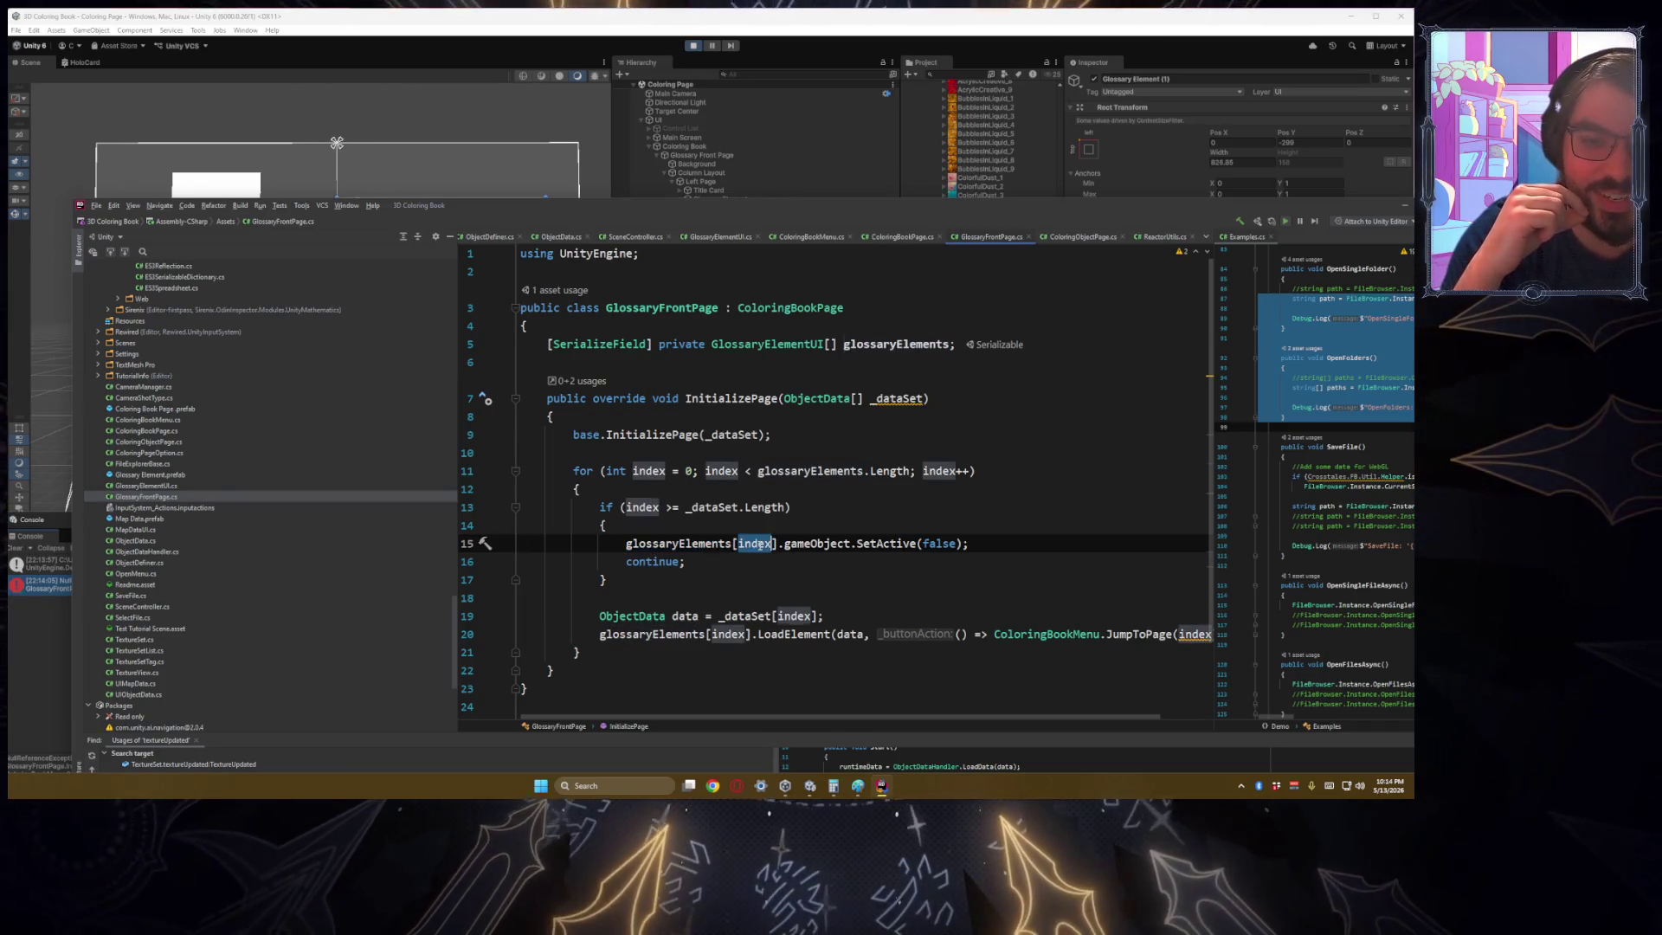
pyautogui.click(676, 508)
pyautogui.press('BackSpace')
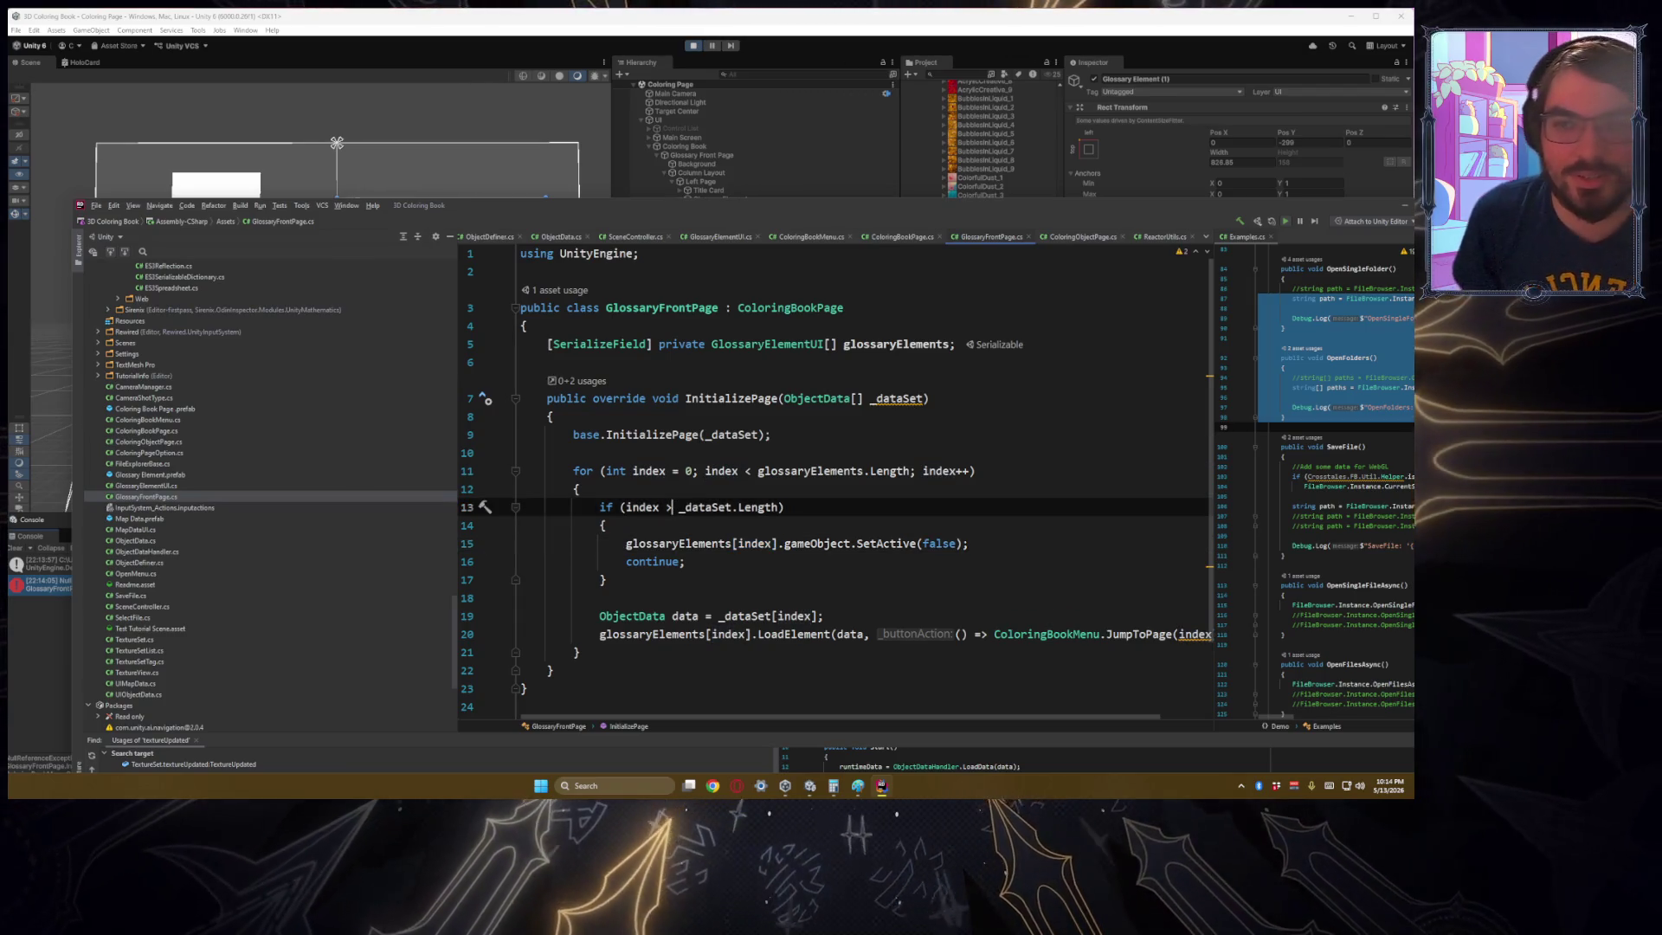
# Step: Move Rider aside and select Glossary Front Page in Unity's Hierarchy
pyautogui.moveTo(786, 215)
pyautogui.mouseDown()
pyautogui.moveTo(698, 776)
pyautogui.moveTo(717, 688)
pyautogui.mouseUp()
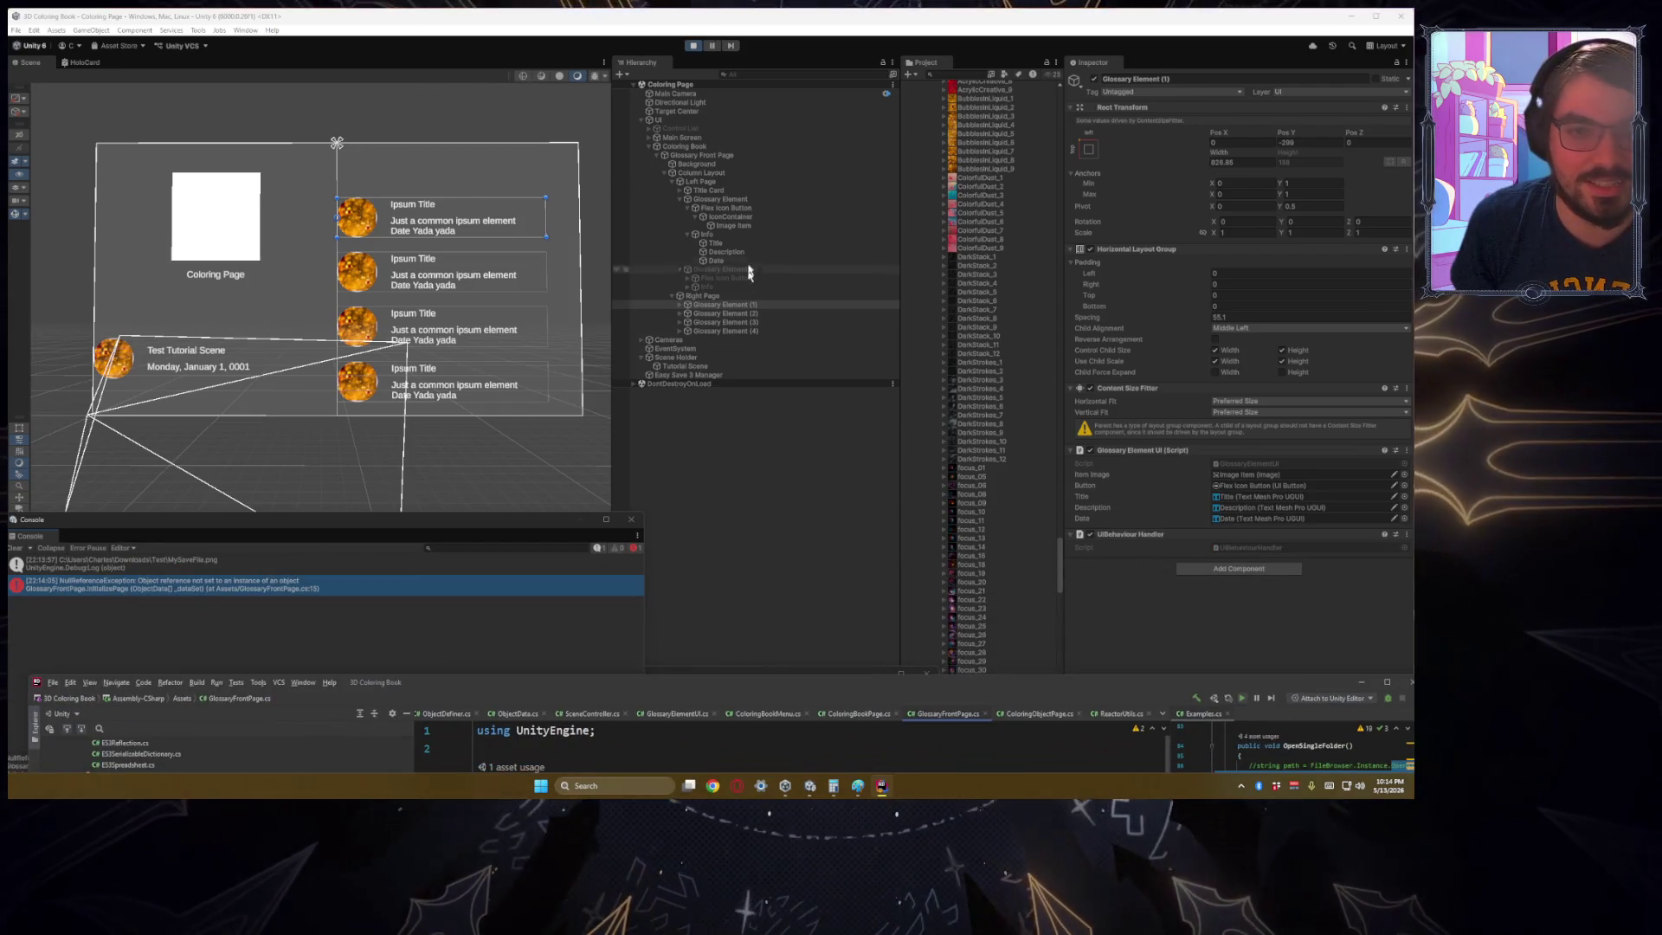
pyautogui.click(727, 173)
pyautogui.click(717, 156)
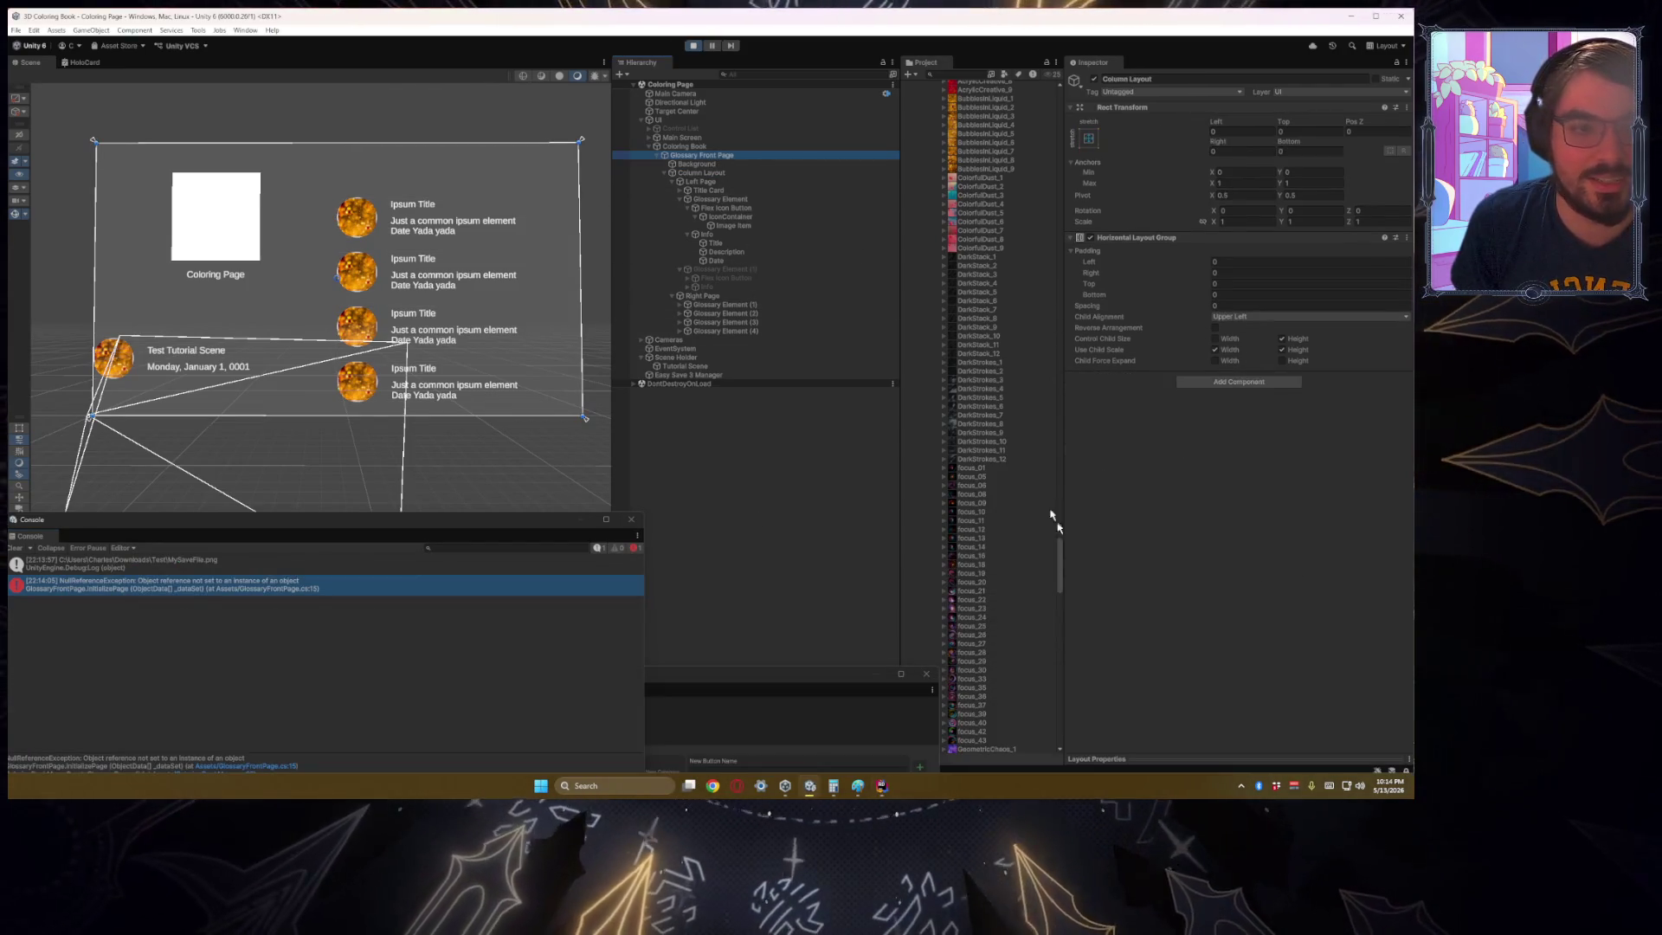
# Step: Scroll the Inspector down to Glossary Elements and exit Play mode with Ctrl+P
pyautogui.scroll(-5, 1164, 658)
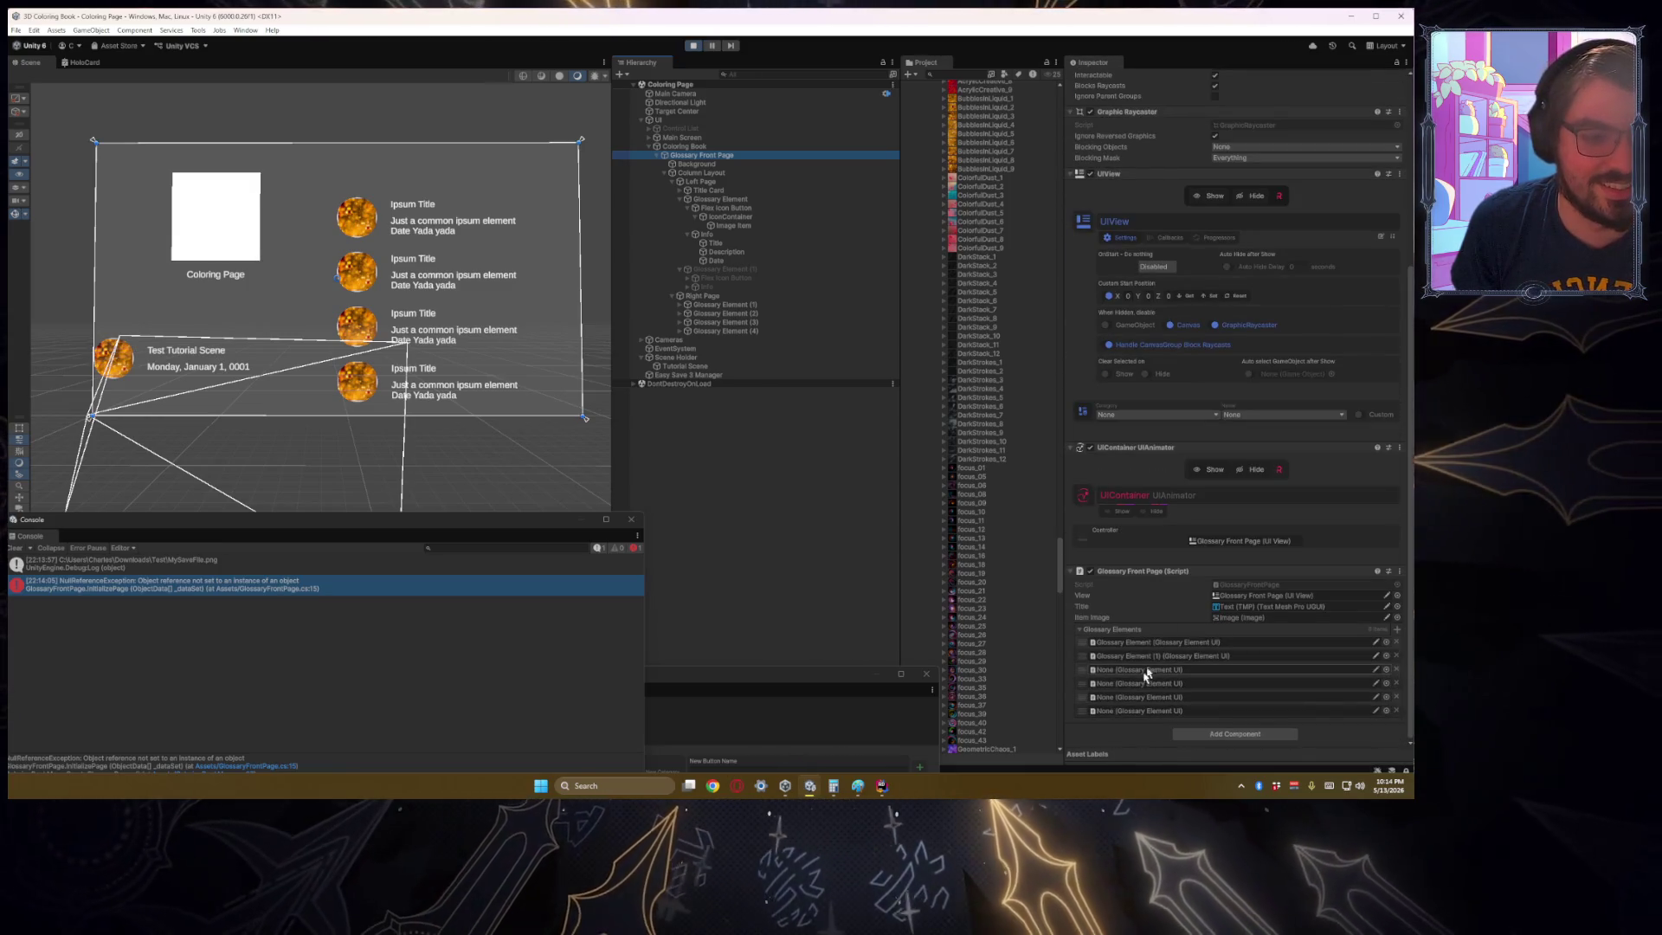
pyautogui.hotkey('ctrl', 'p')
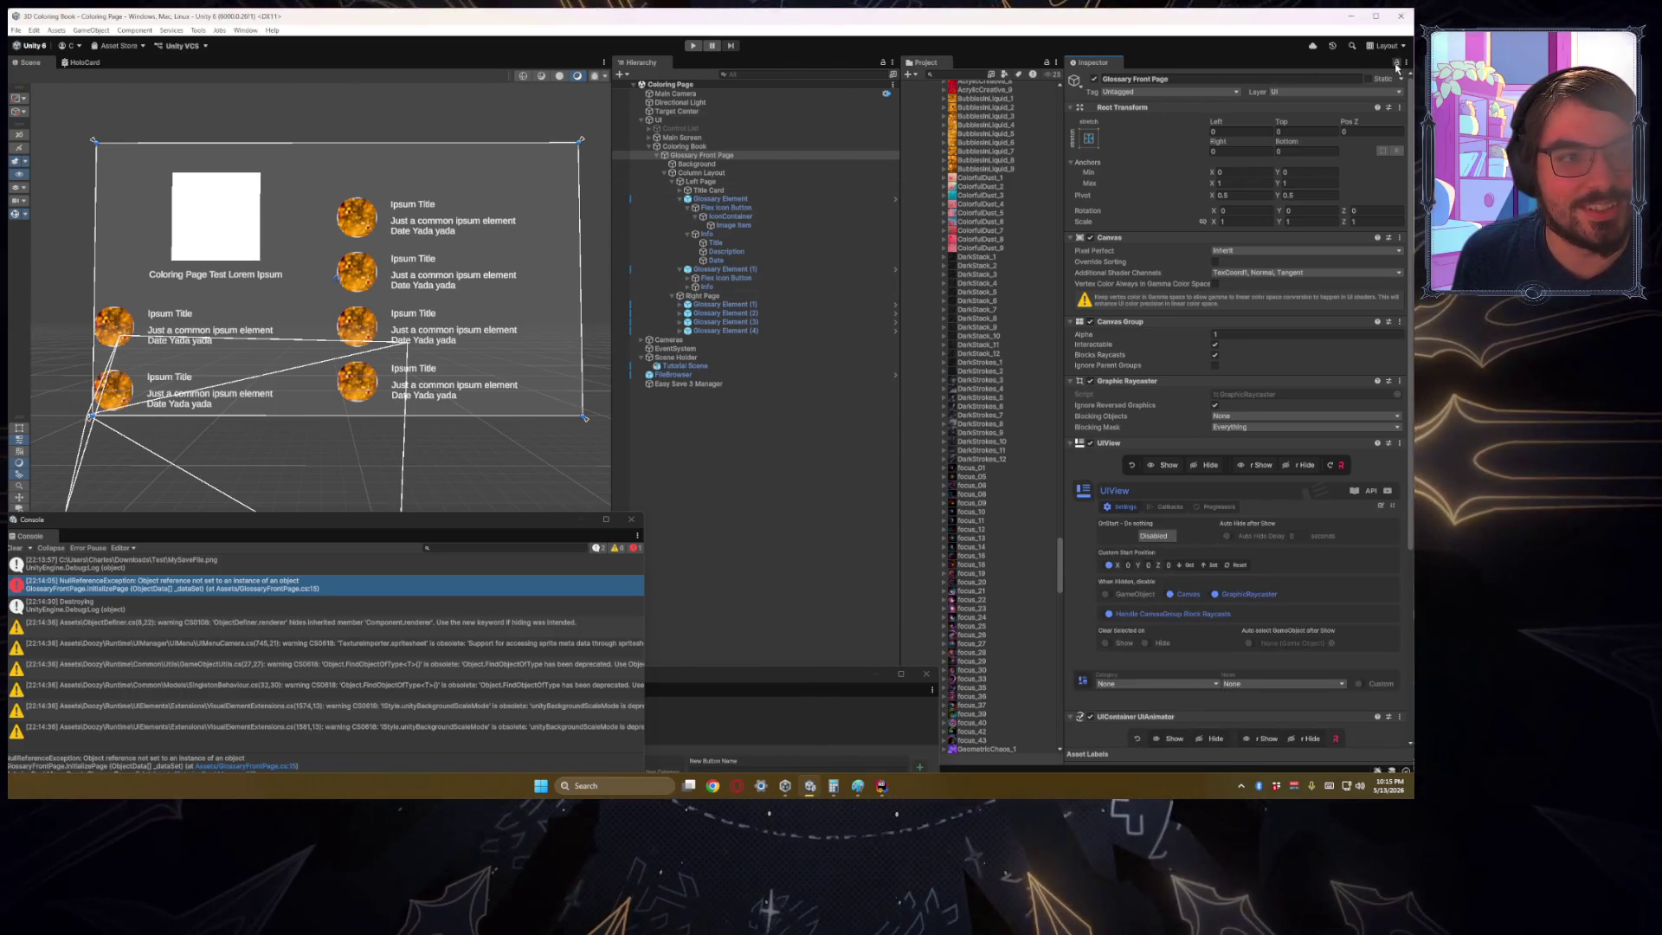
# Step: Clear the existing Glossary Elements list on Glossary Front Page
pyautogui.scroll(-3, 1153, 632)
pyautogui.rightClick(1153, 632)
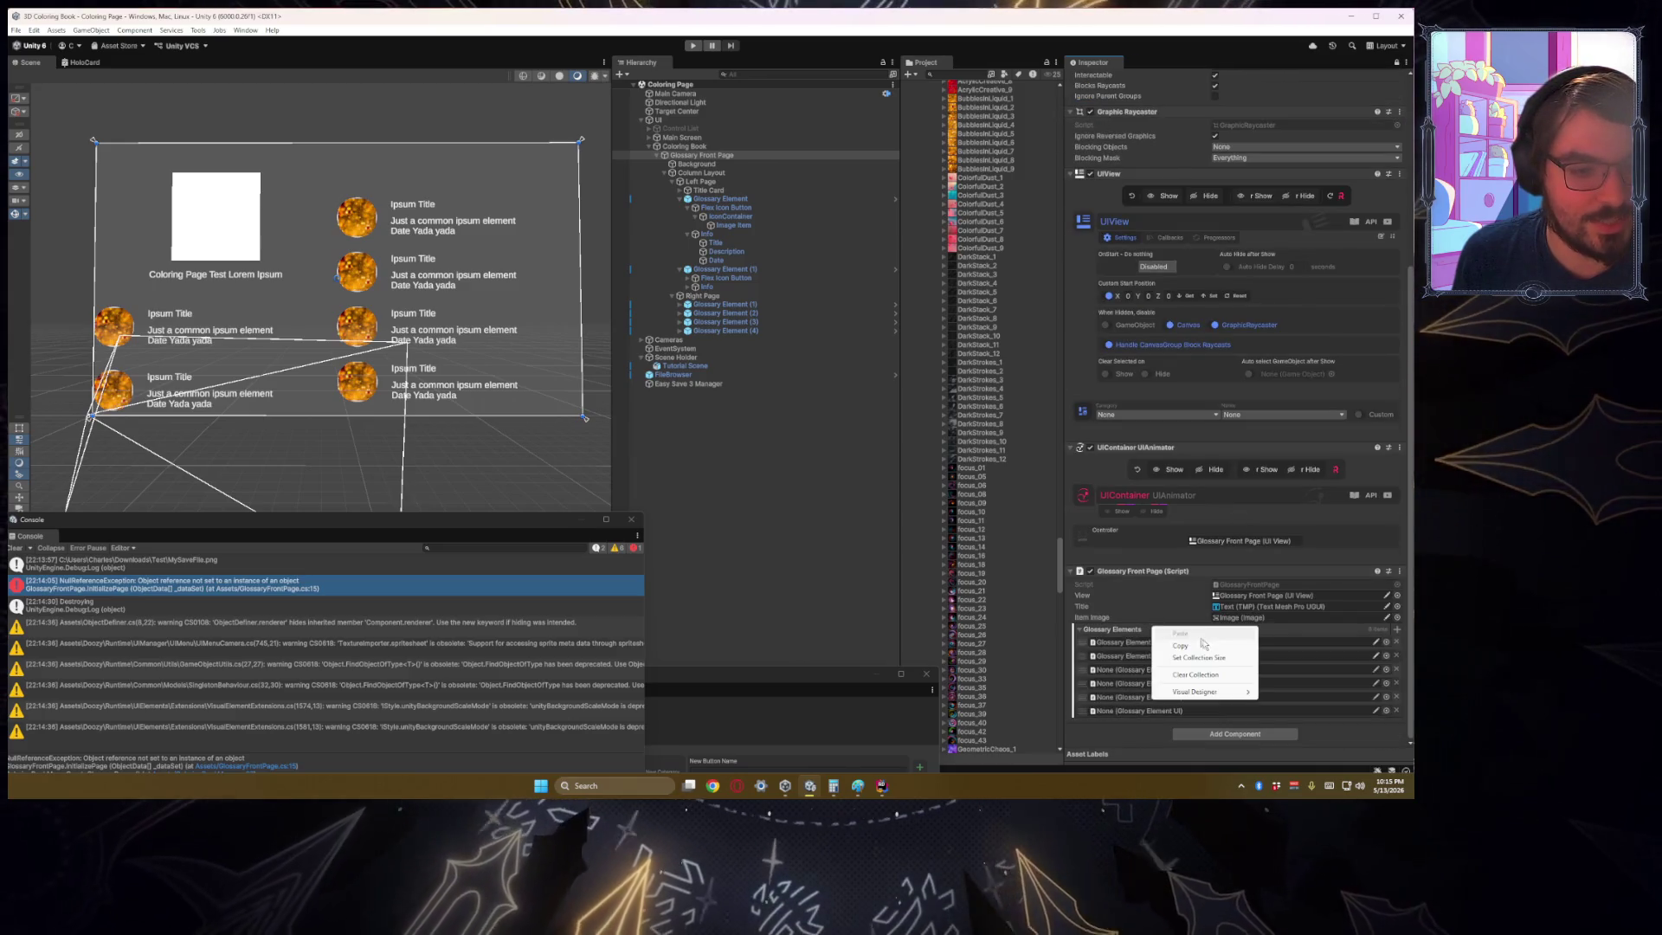
pyautogui.click(1199, 680)
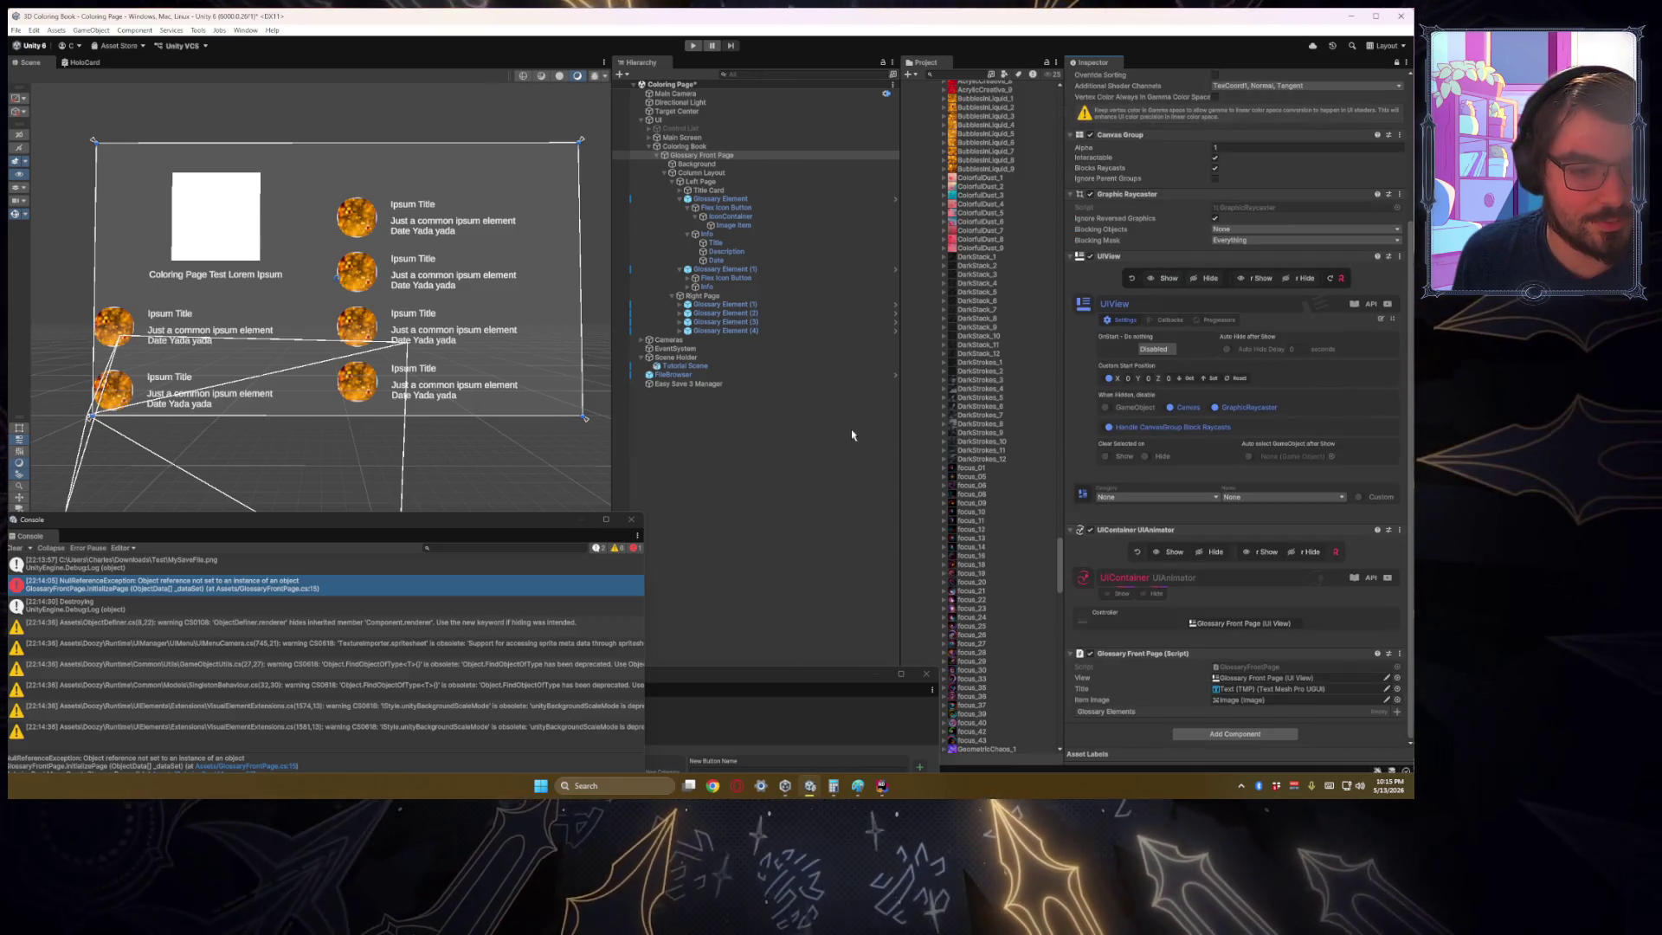
# Step: Drag all six Glossary Element objects from both pages into the list, then start Play mode
pyautogui.click(680, 202)
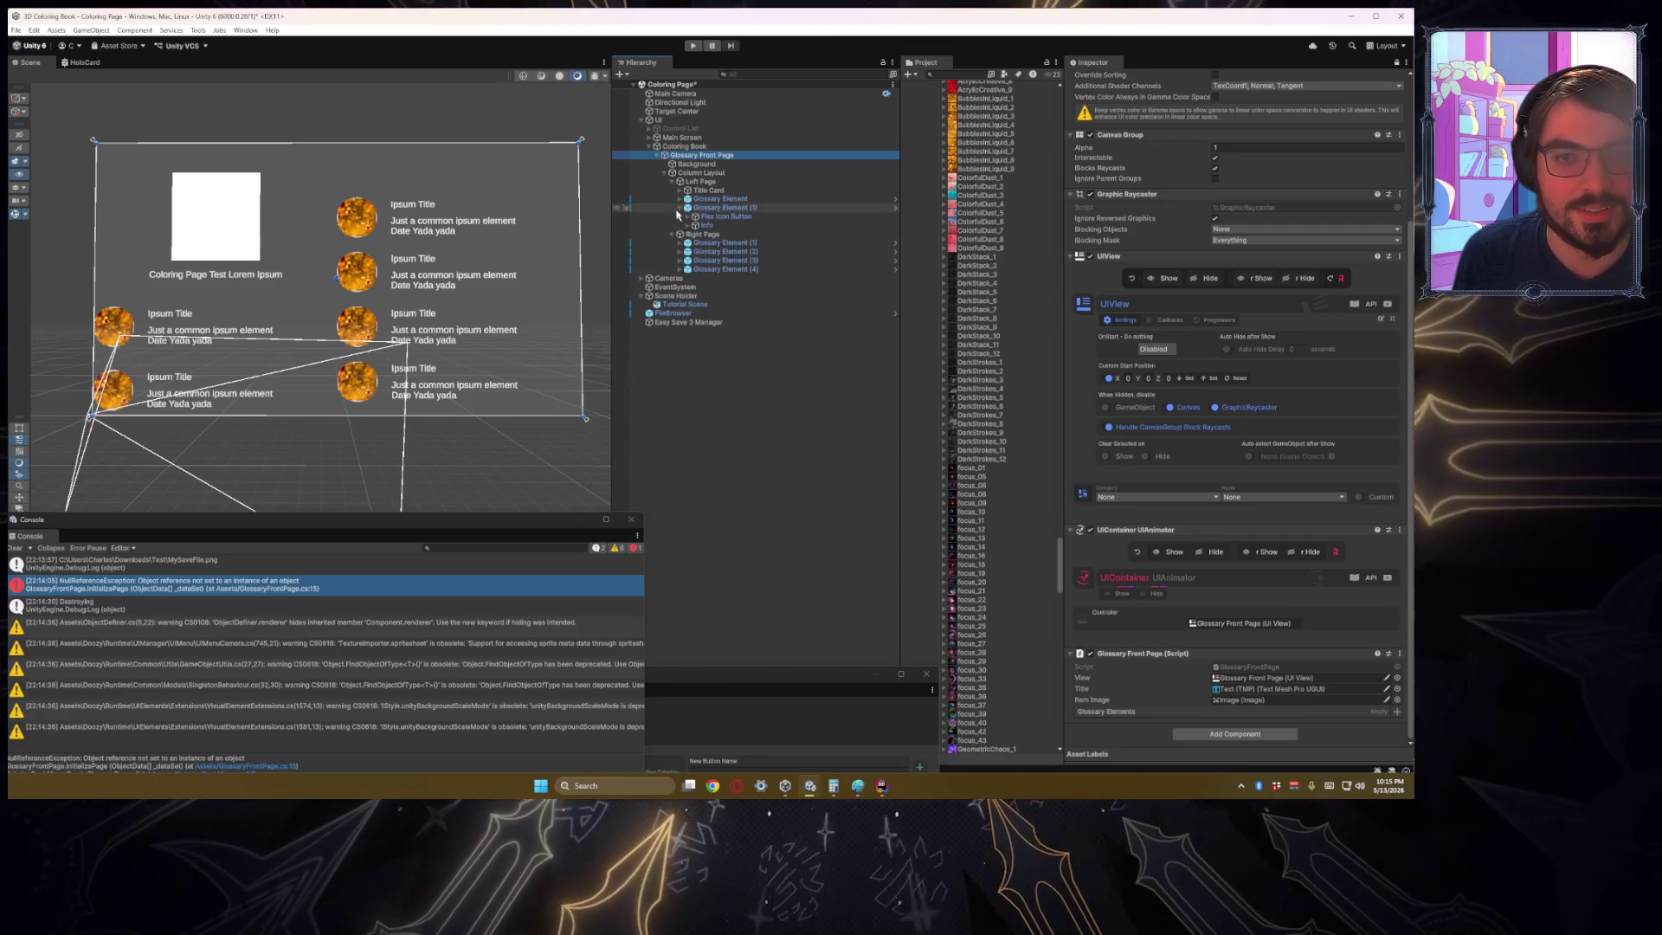
pyautogui.click(680, 208)
pyautogui.click(721, 200)
pyautogui.keyDown('ctrl'); pyautogui.click(720, 207); pyautogui.keyUp('ctrl')
pyautogui.keyDown('ctrl'); pyautogui.click(719, 234); pyautogui.keyUp('ctrl')
pyautogui.keyDown('ctrl'); pyautogui.click(720, 226); pyautogui.keyUp('ctrl')
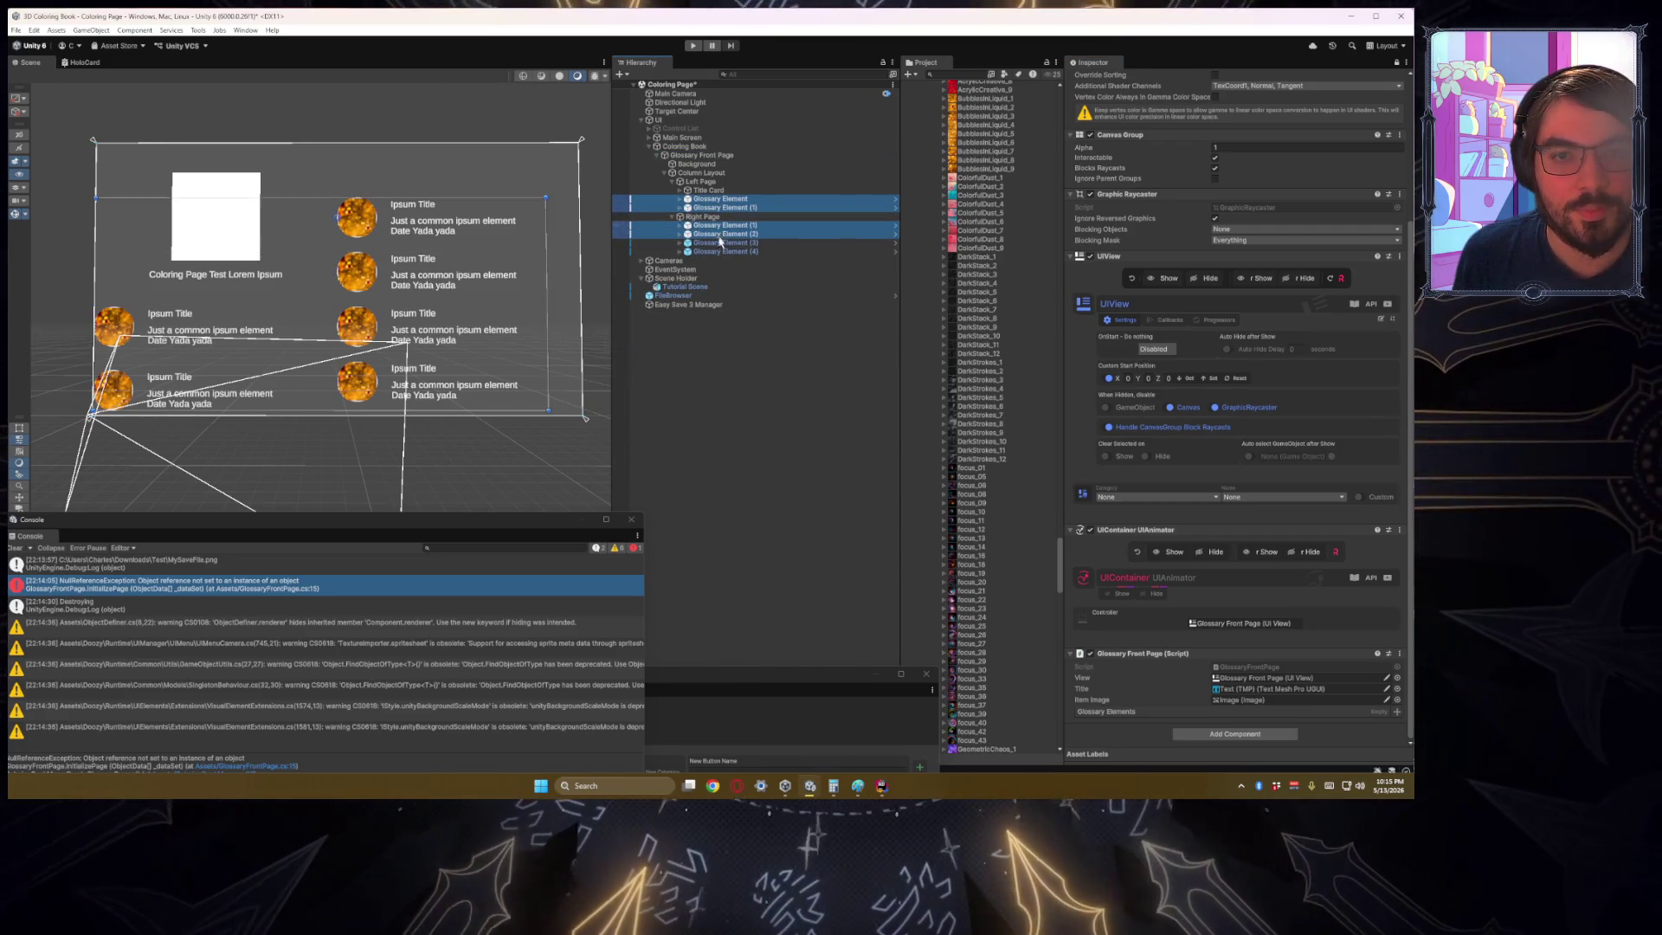
pyautogui.keyDown('ctrl'); pyautogui.click(719, 242); pyautogui.keyUp('ctrl')
pyautogui.keyDown('ctrl'); pyautogui.click(720, 251); pyautogui.keyUp('ctrl')
pyautogui.moveTo(723, 210)
pyautogui.mouseDown()
pyautogui.moveTo(953, 519)
pyautogui.moveTo(1130, 712)
pyautogui.mouseUp()
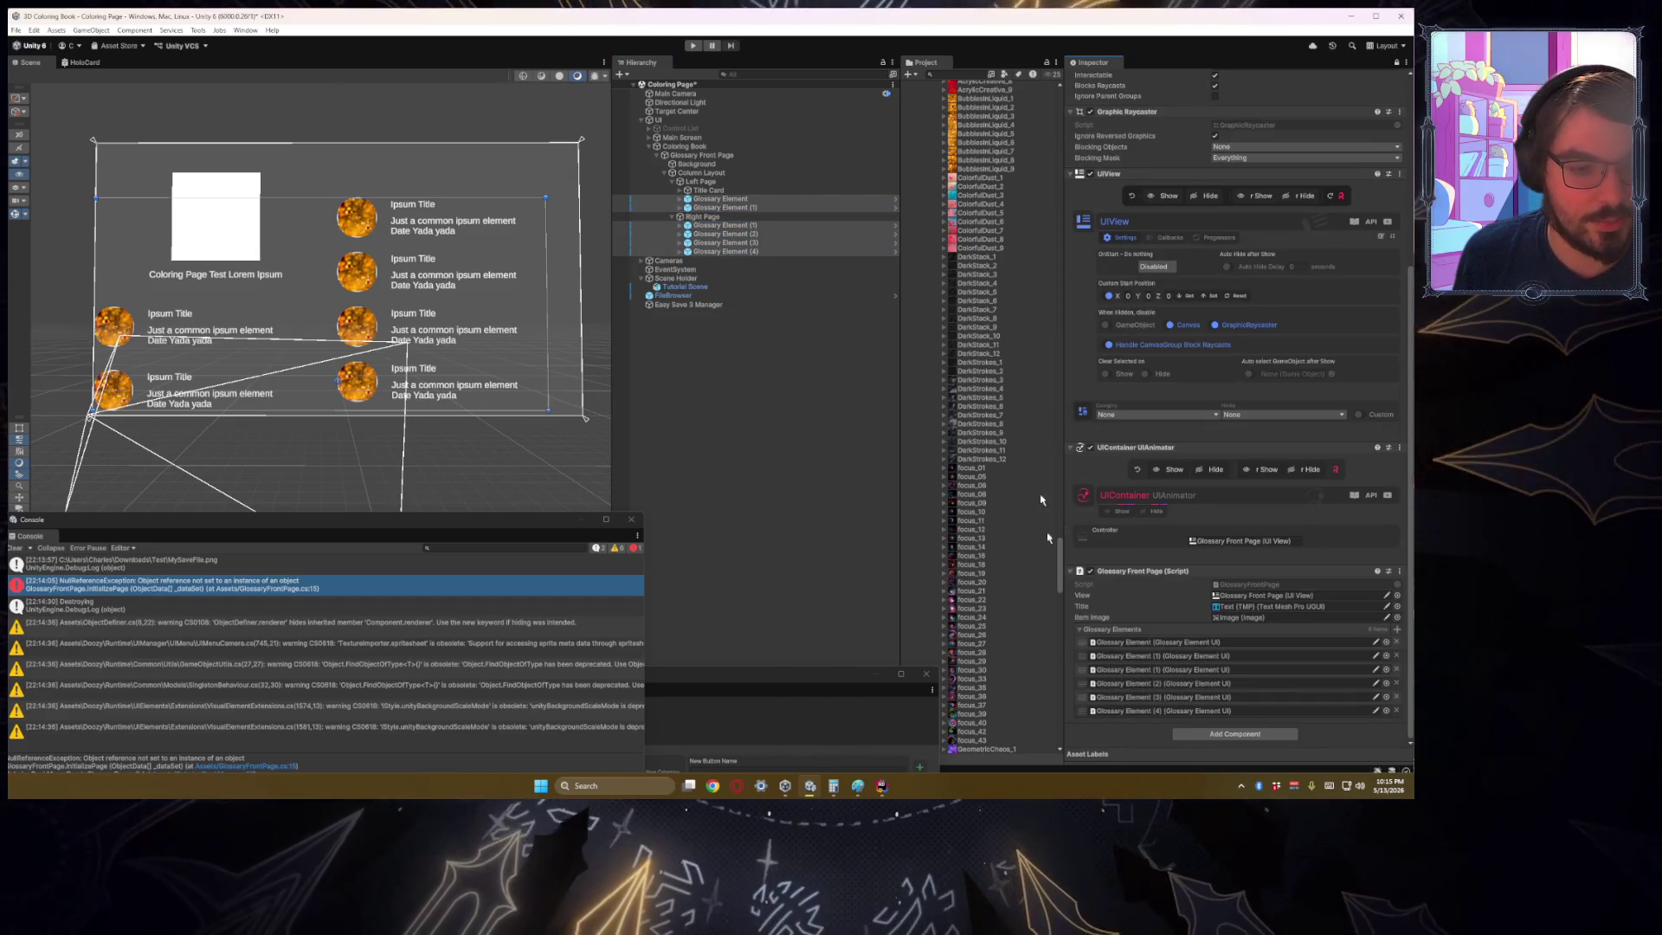
pyautogui.click(1103, 670)
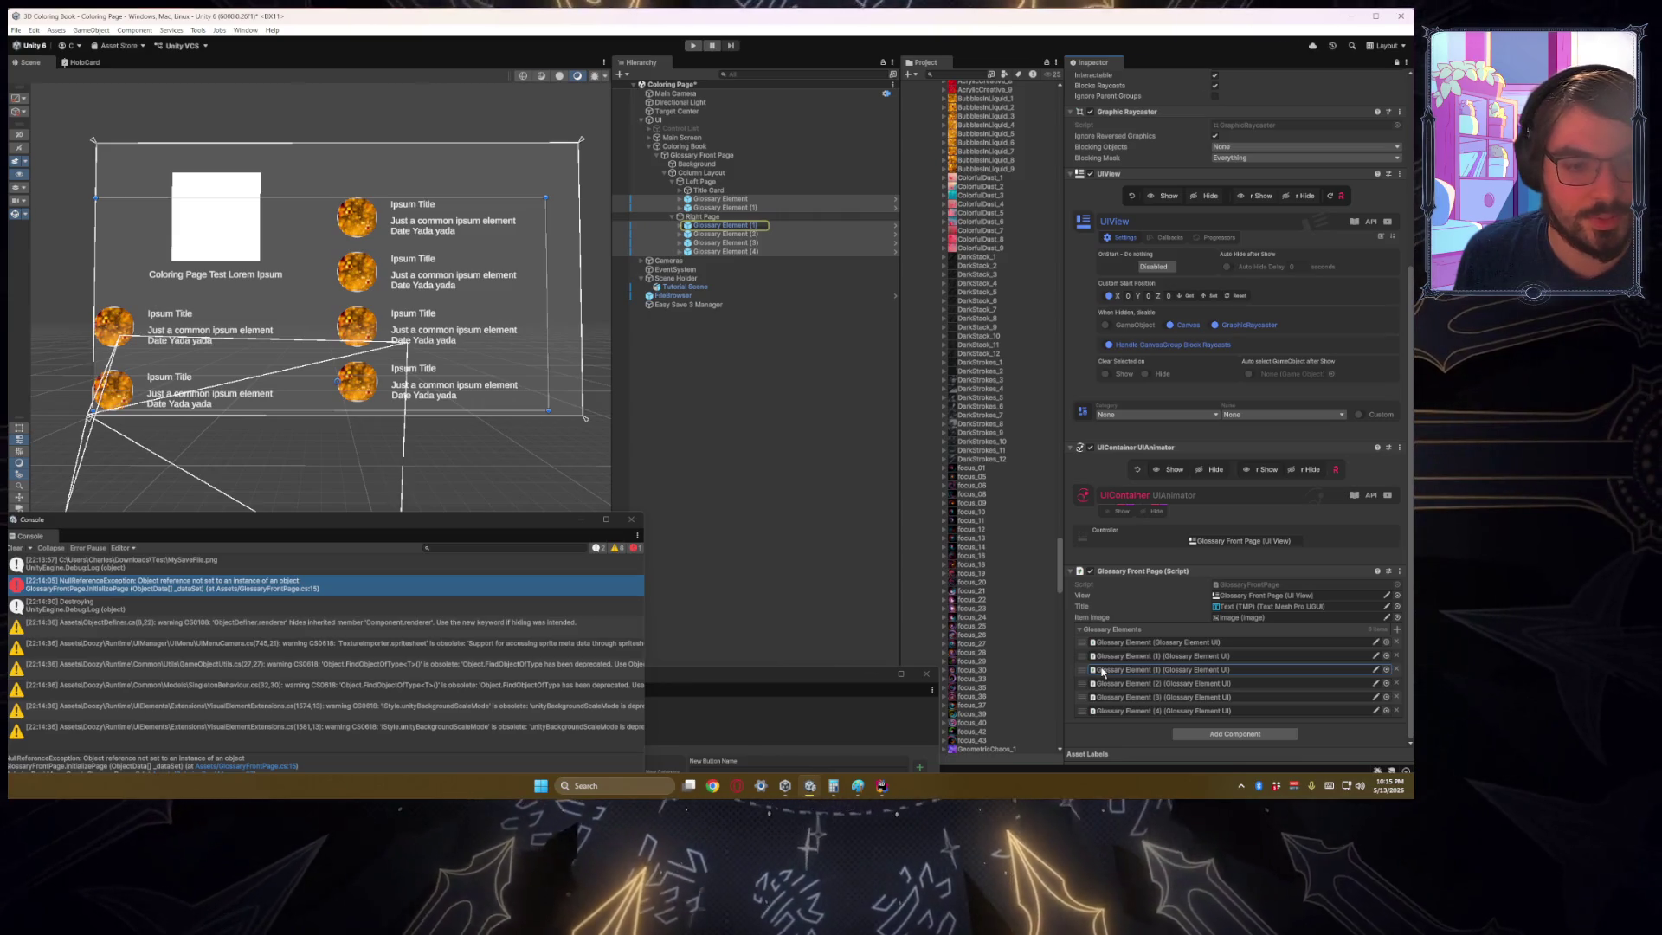
pyautogui.click(692, 45)
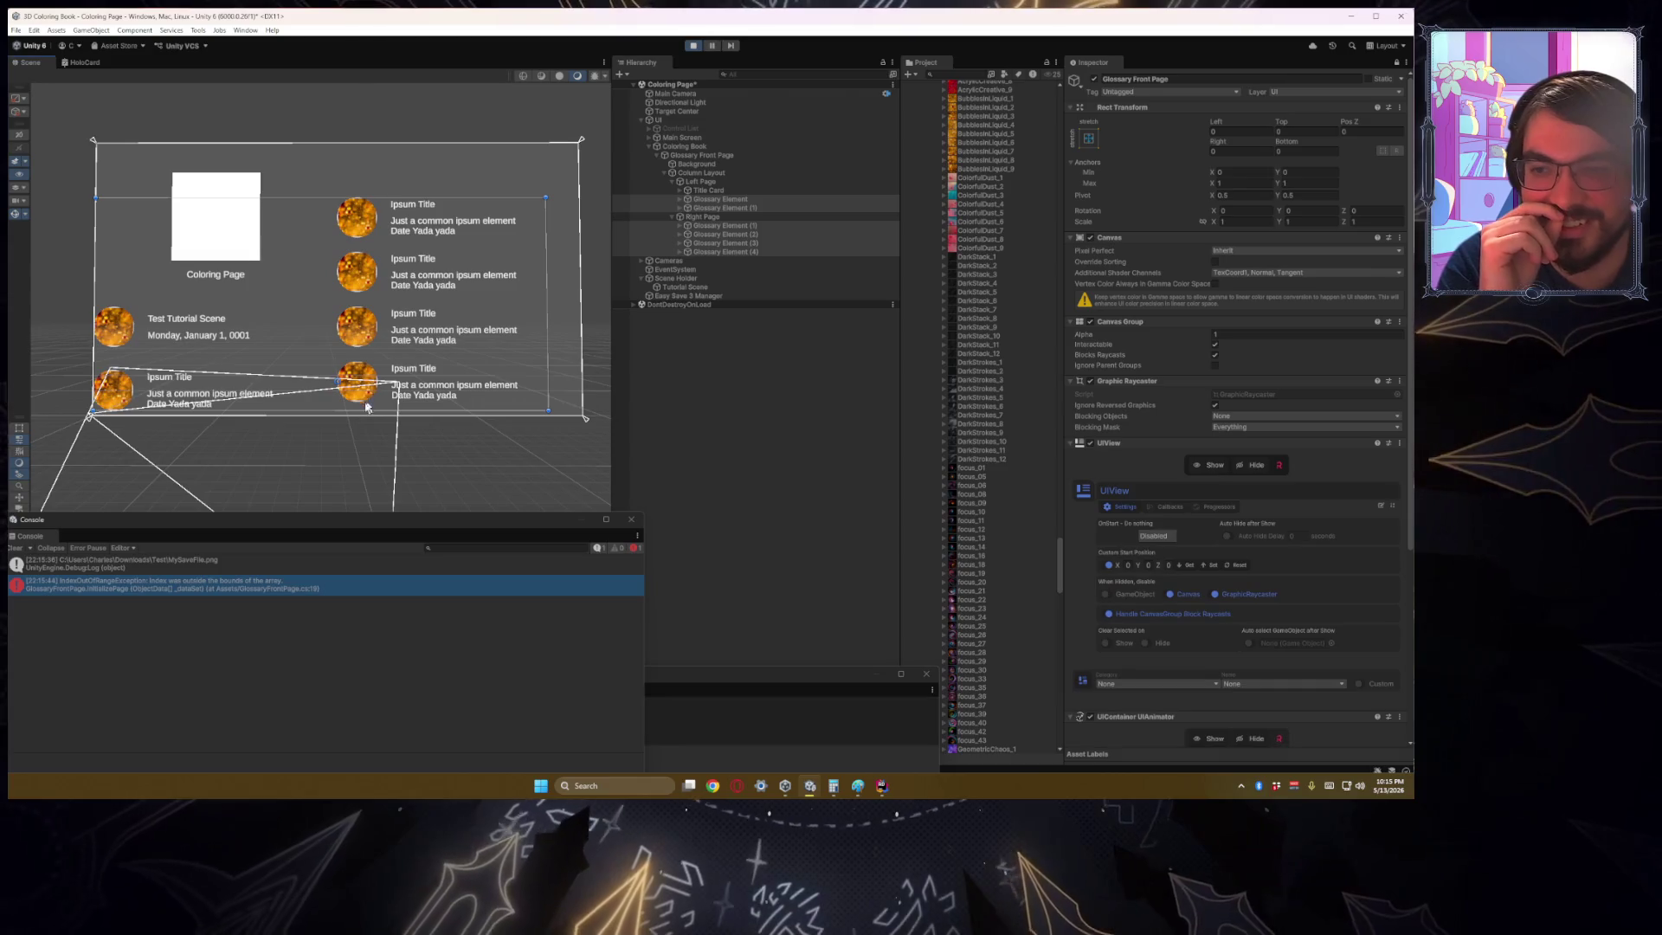
# Step: Restore line 13 to index >= _dataSet.Length in Rider, then stop Play mode in Unity
pyautogui.doubleClick(345, 591)
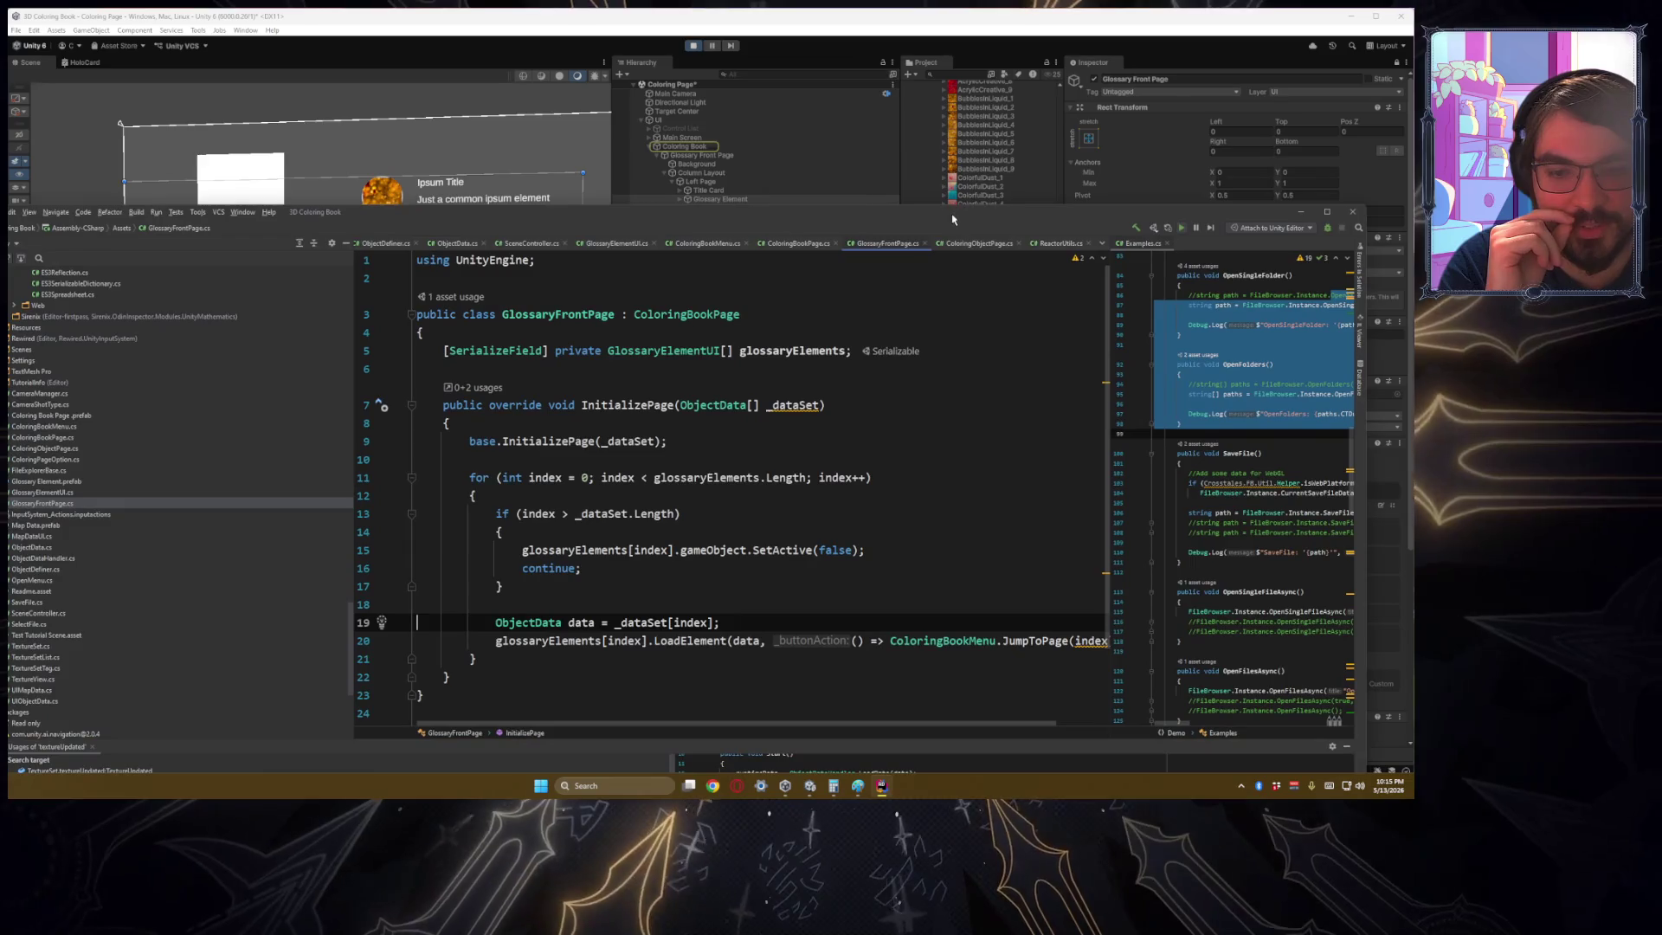
pyautogui.click(663, 621)
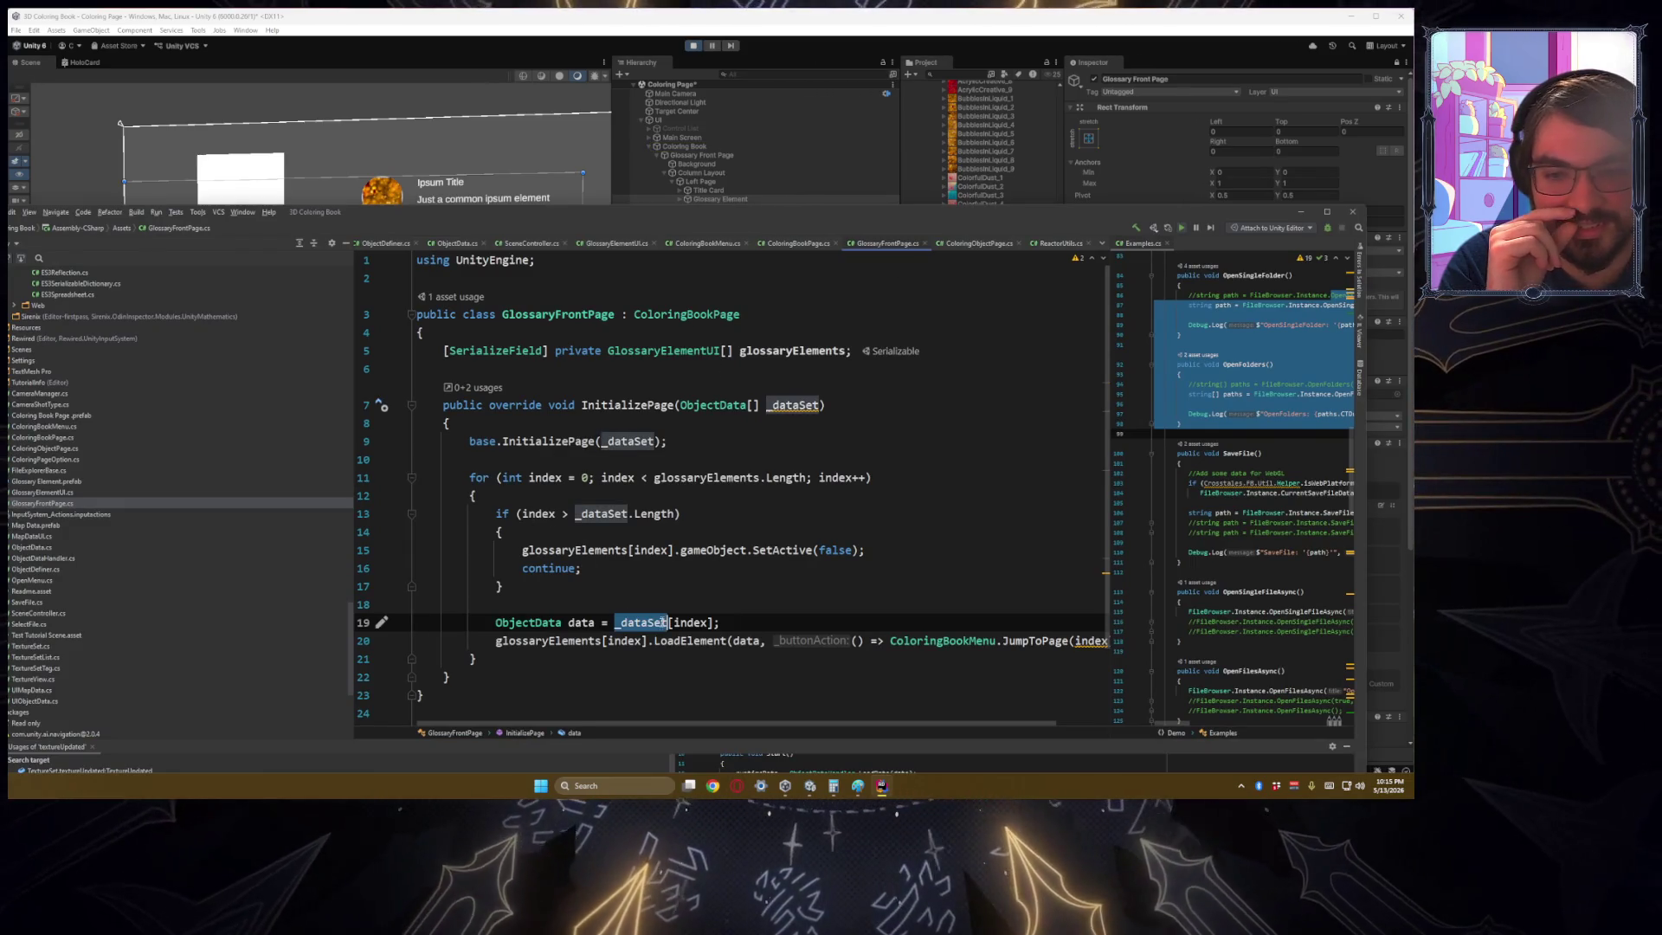
pyautogui.doubleClick(528, 621)
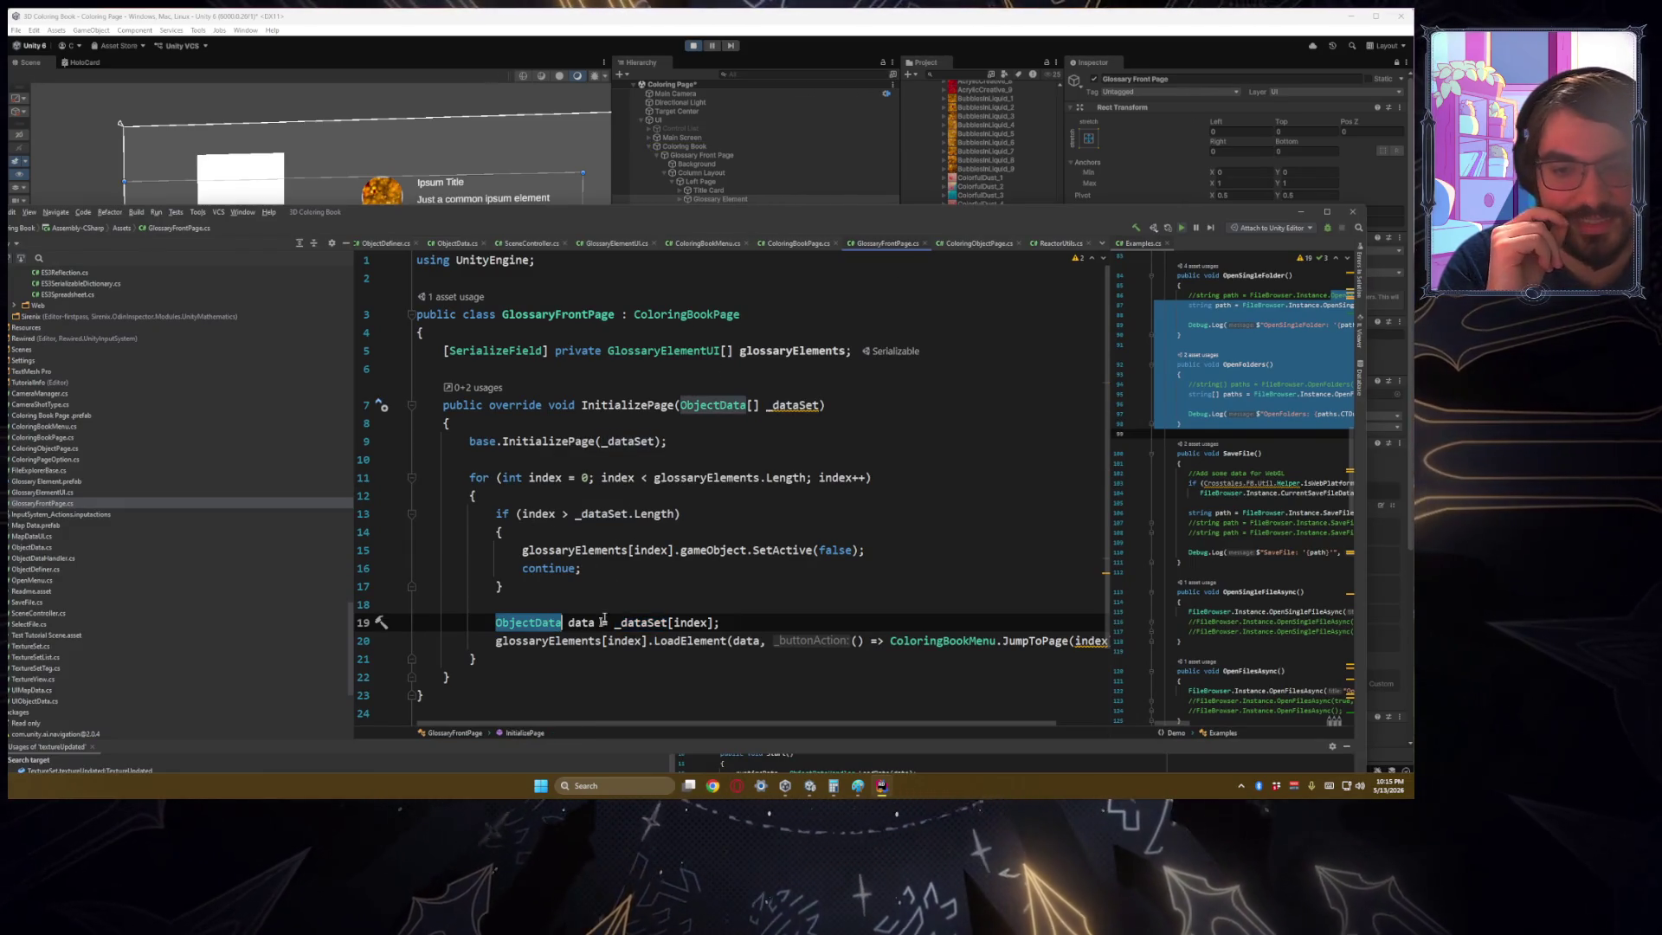
pyautogui.click(567, 513)
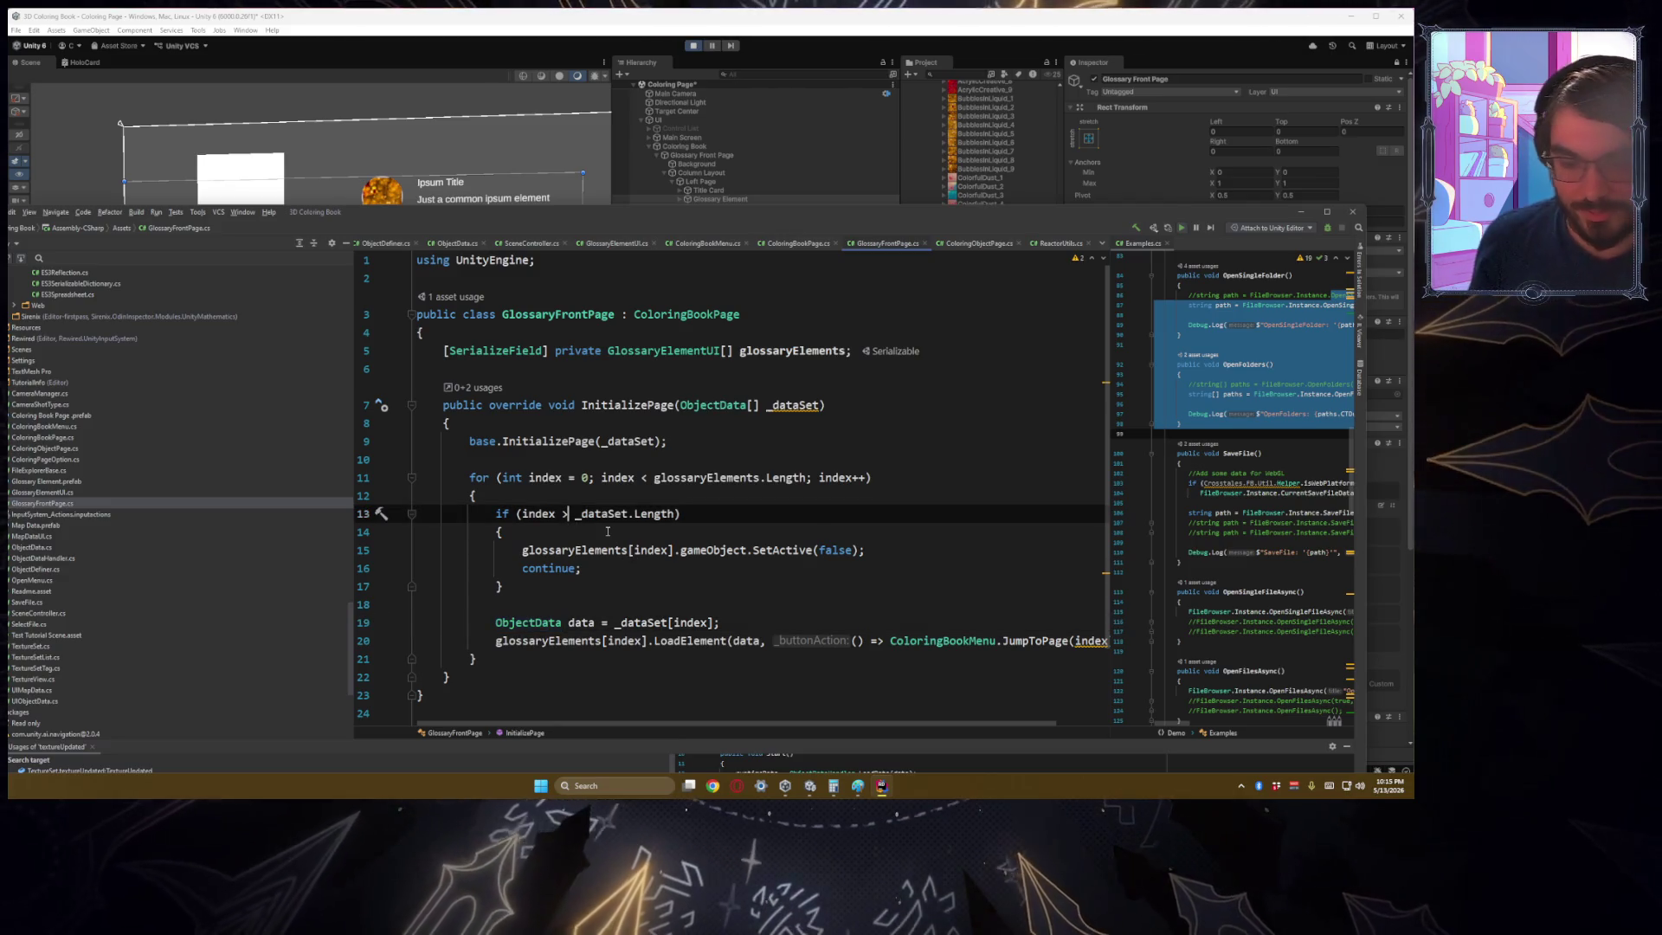
pyautogui.write('=')
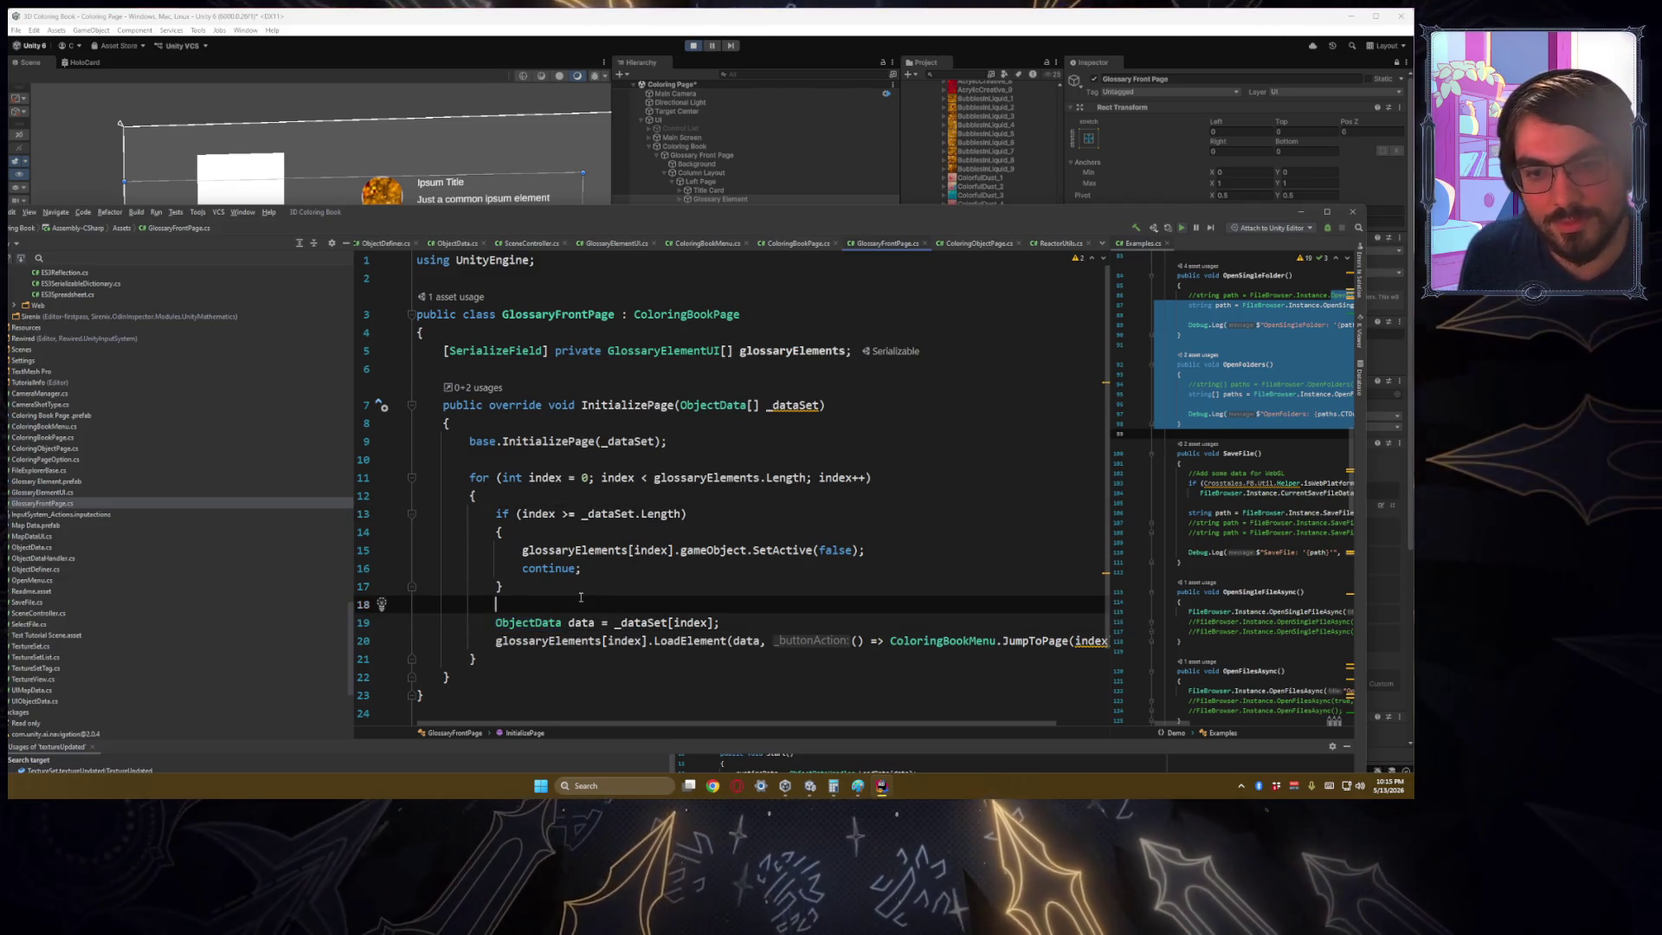
pyautogui.click(695, 47)
pyautogui.click(694, 48)
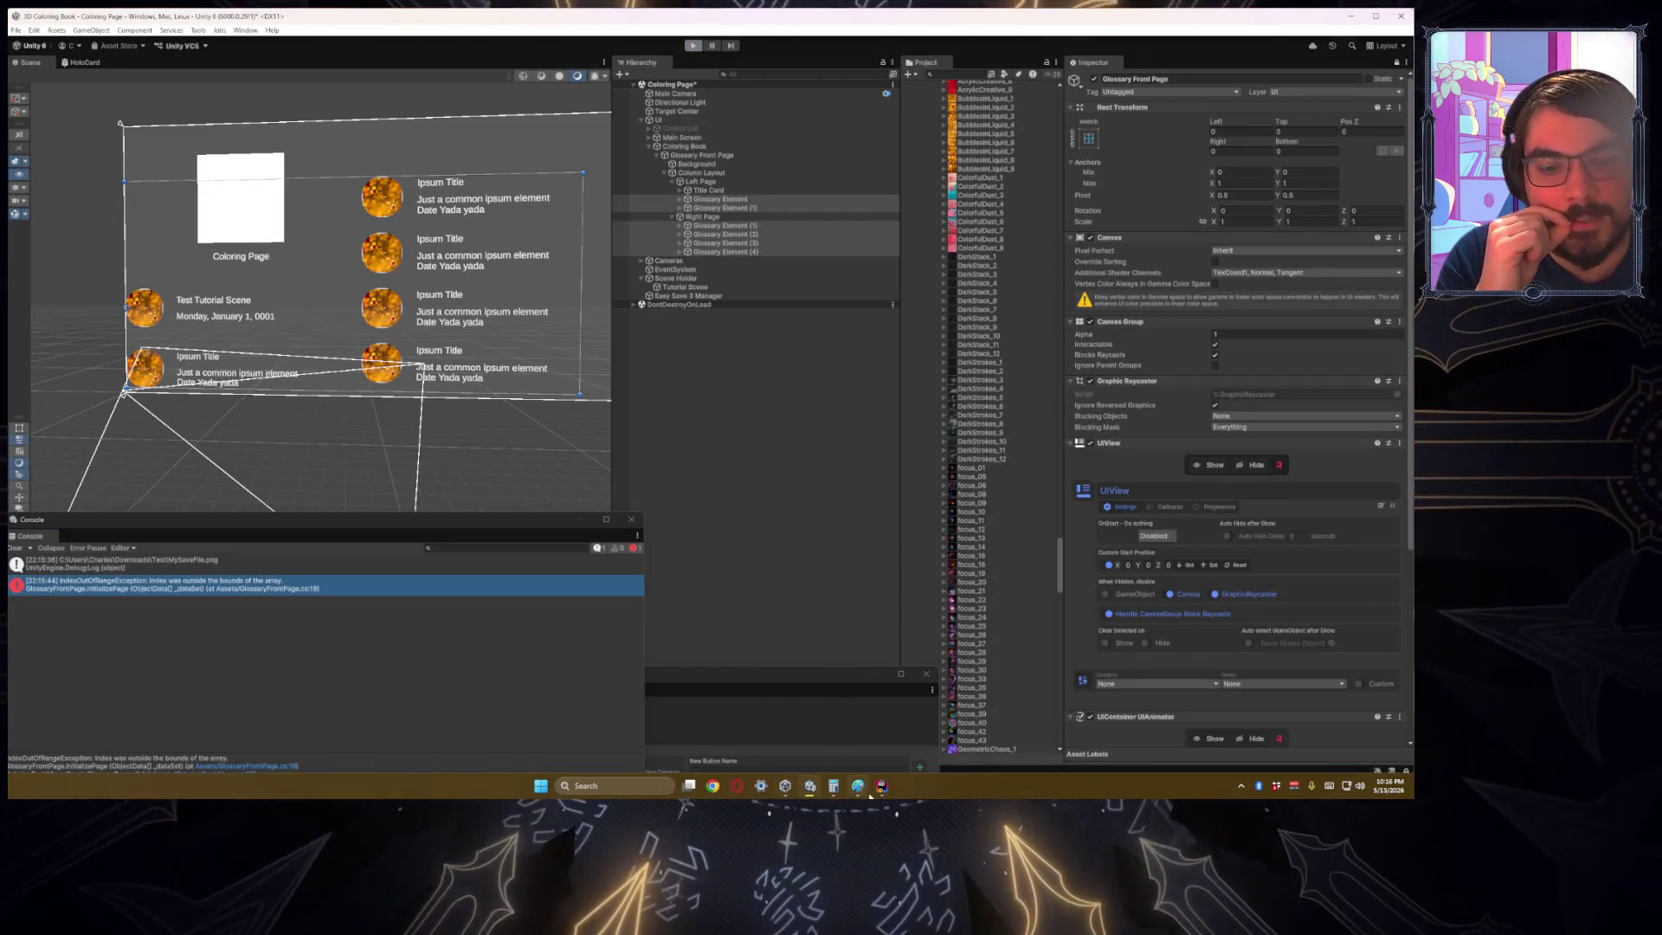
# Step: Review the GlossaryFrontPage.cs fix, then run Play, stop, and run Play again after recompiling
pyautogui.click(880, 788)
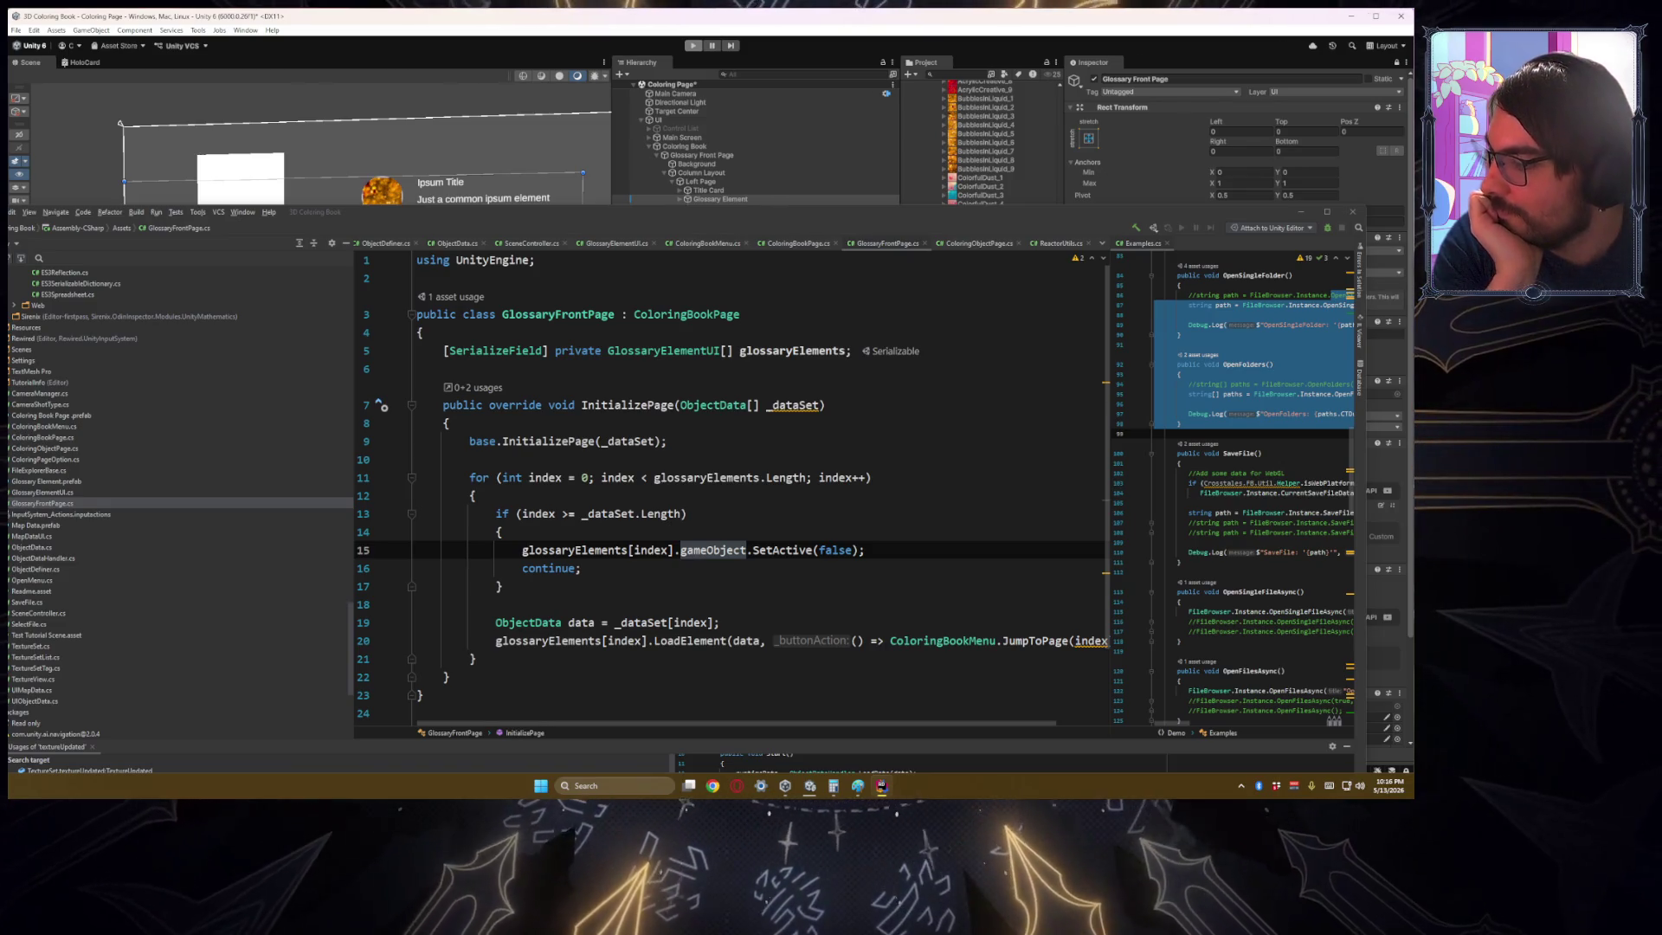
pyautogui.click(696, 43)
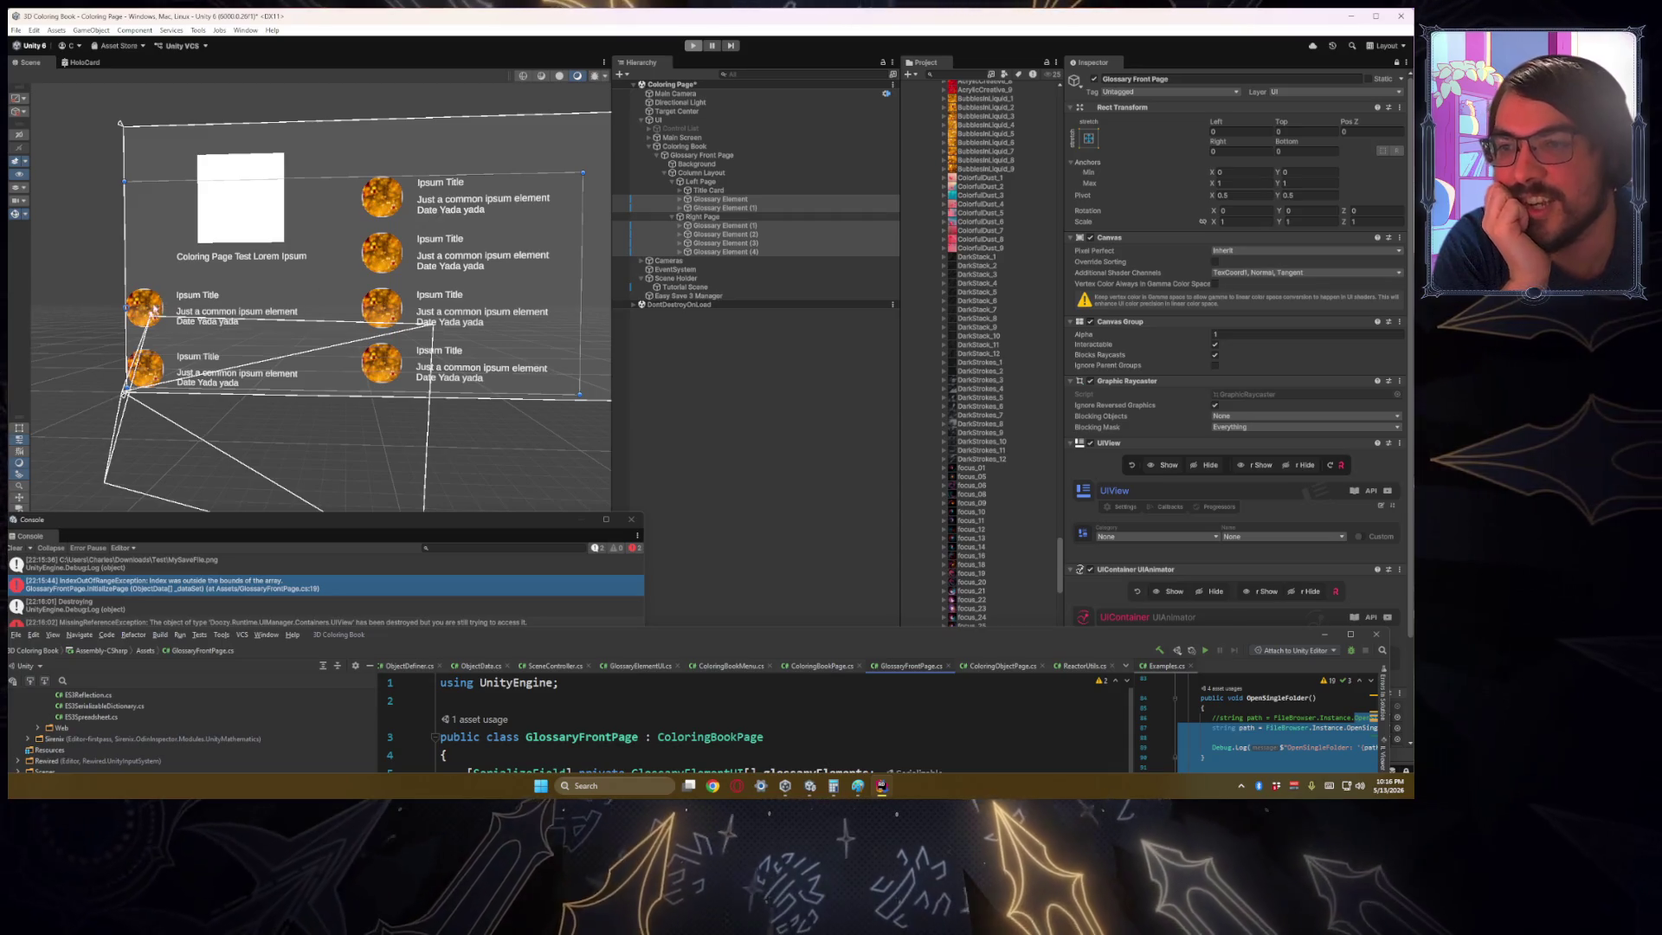
pyautogui.click(694, 46)
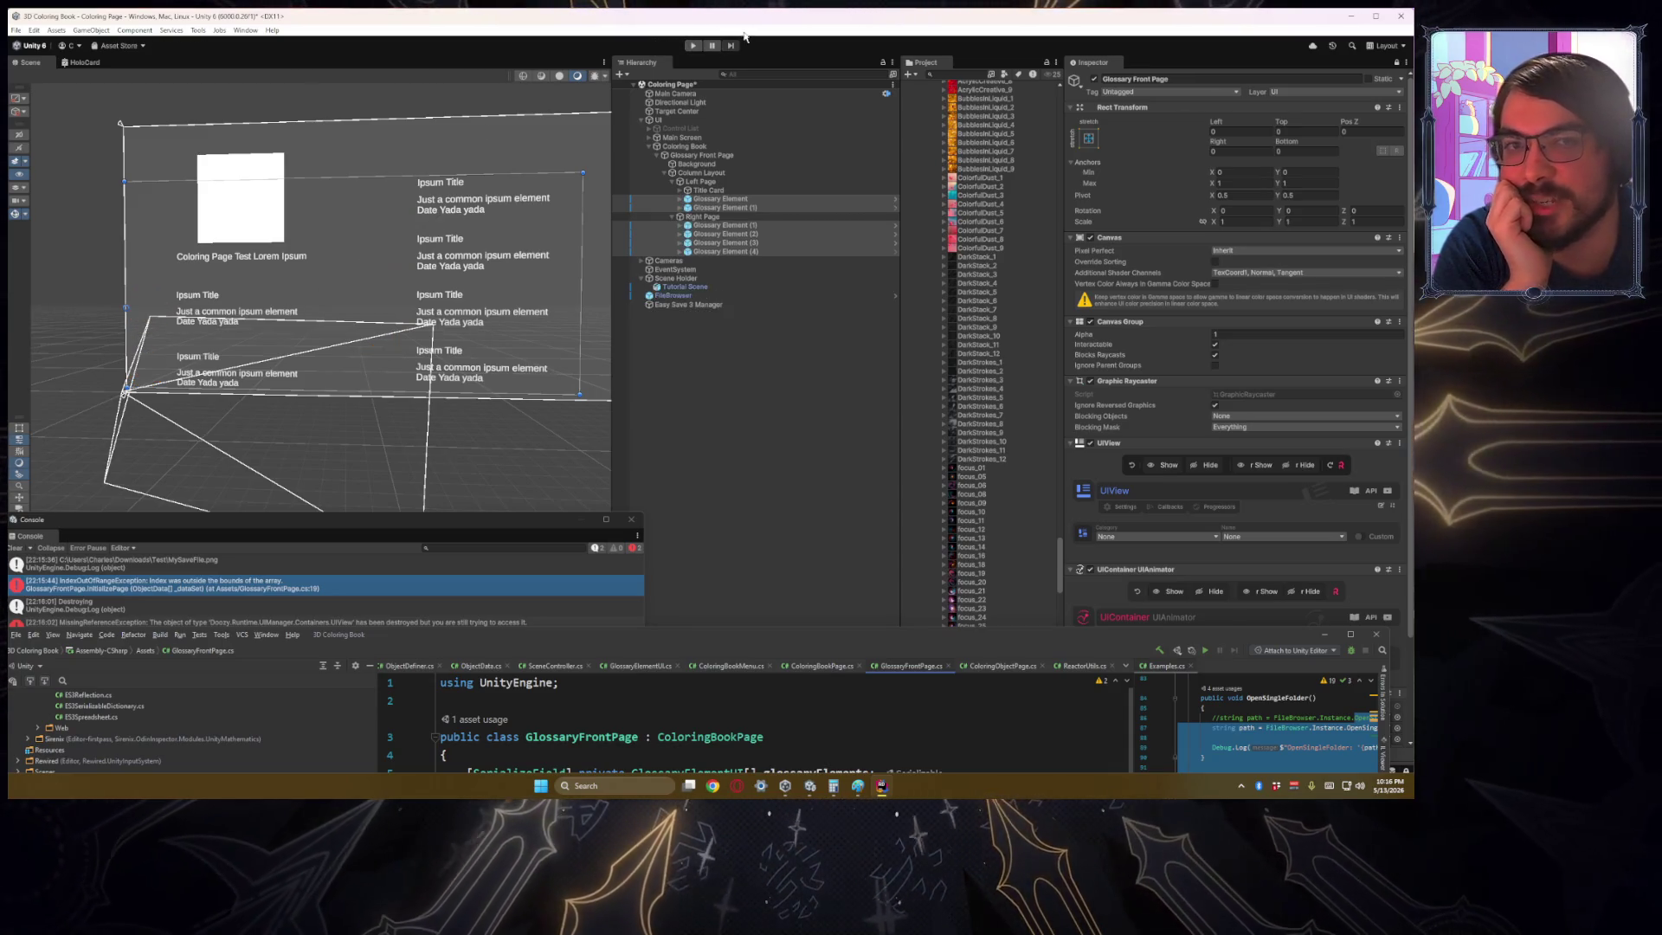
pyautogui.click(693, 46)
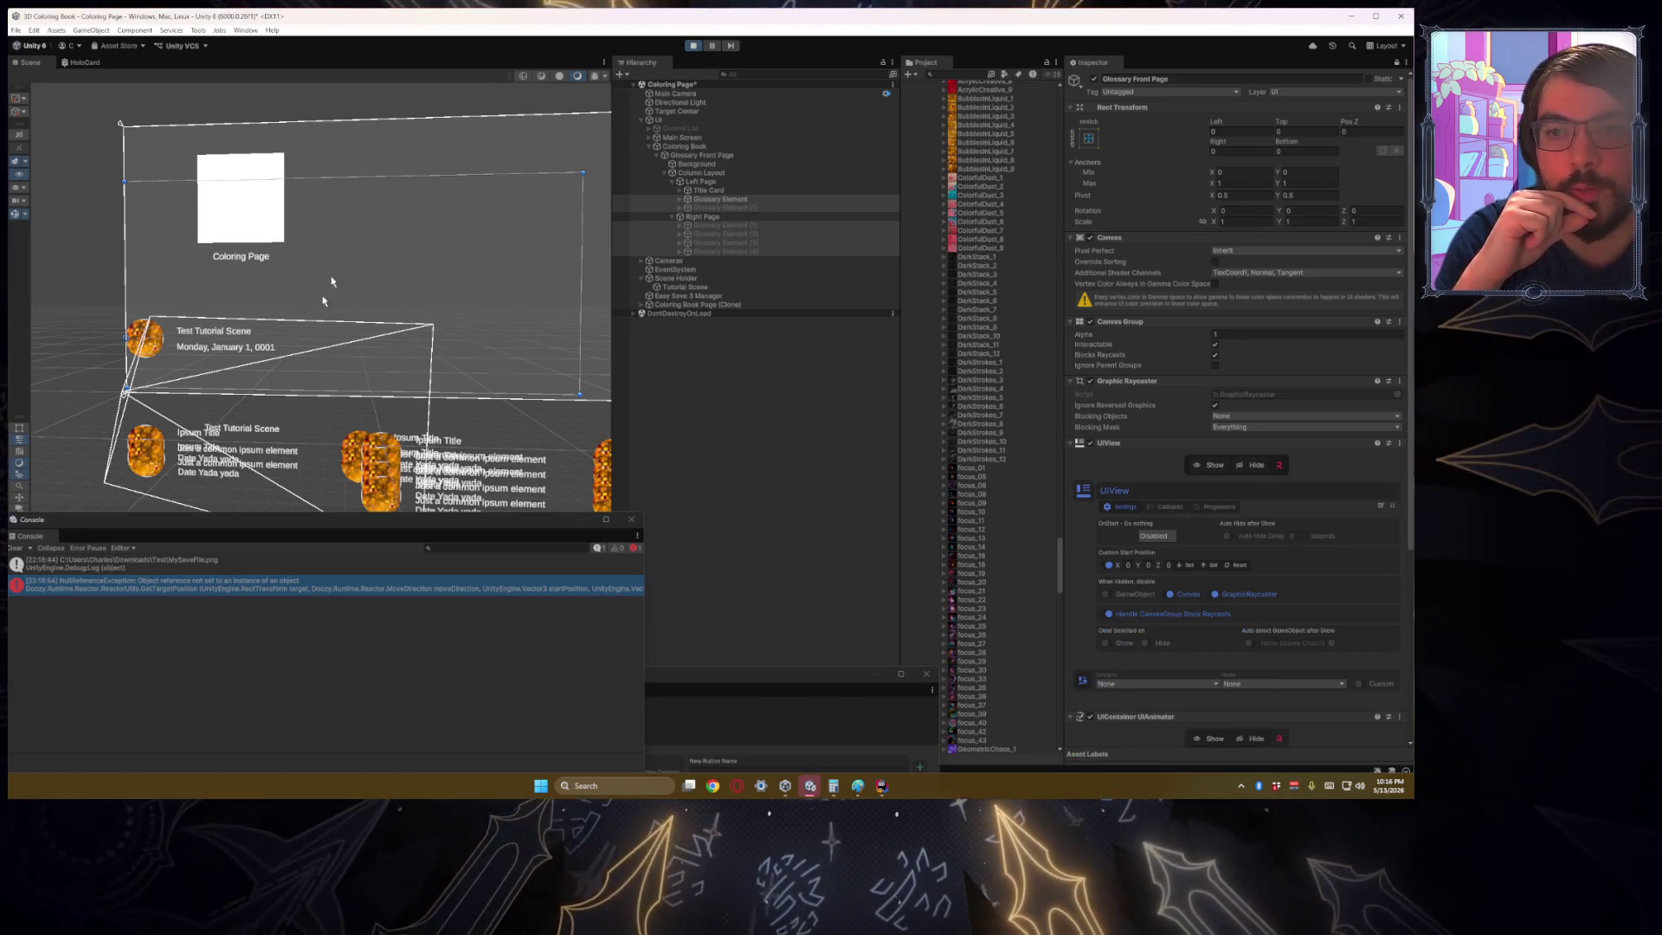
# Step: Orbit the Scene view, move the Console and Dashboard aside, and activate Glossary Element (1)
pyautogui.moveTo(332, 281)
pyautogui.mouseDown()
pyautogui.moveTo(356, 196)
pyautogui.moveTo(327, 292)
pyautogui.moveTo(225, 302)
pyautogui.mouseUp()
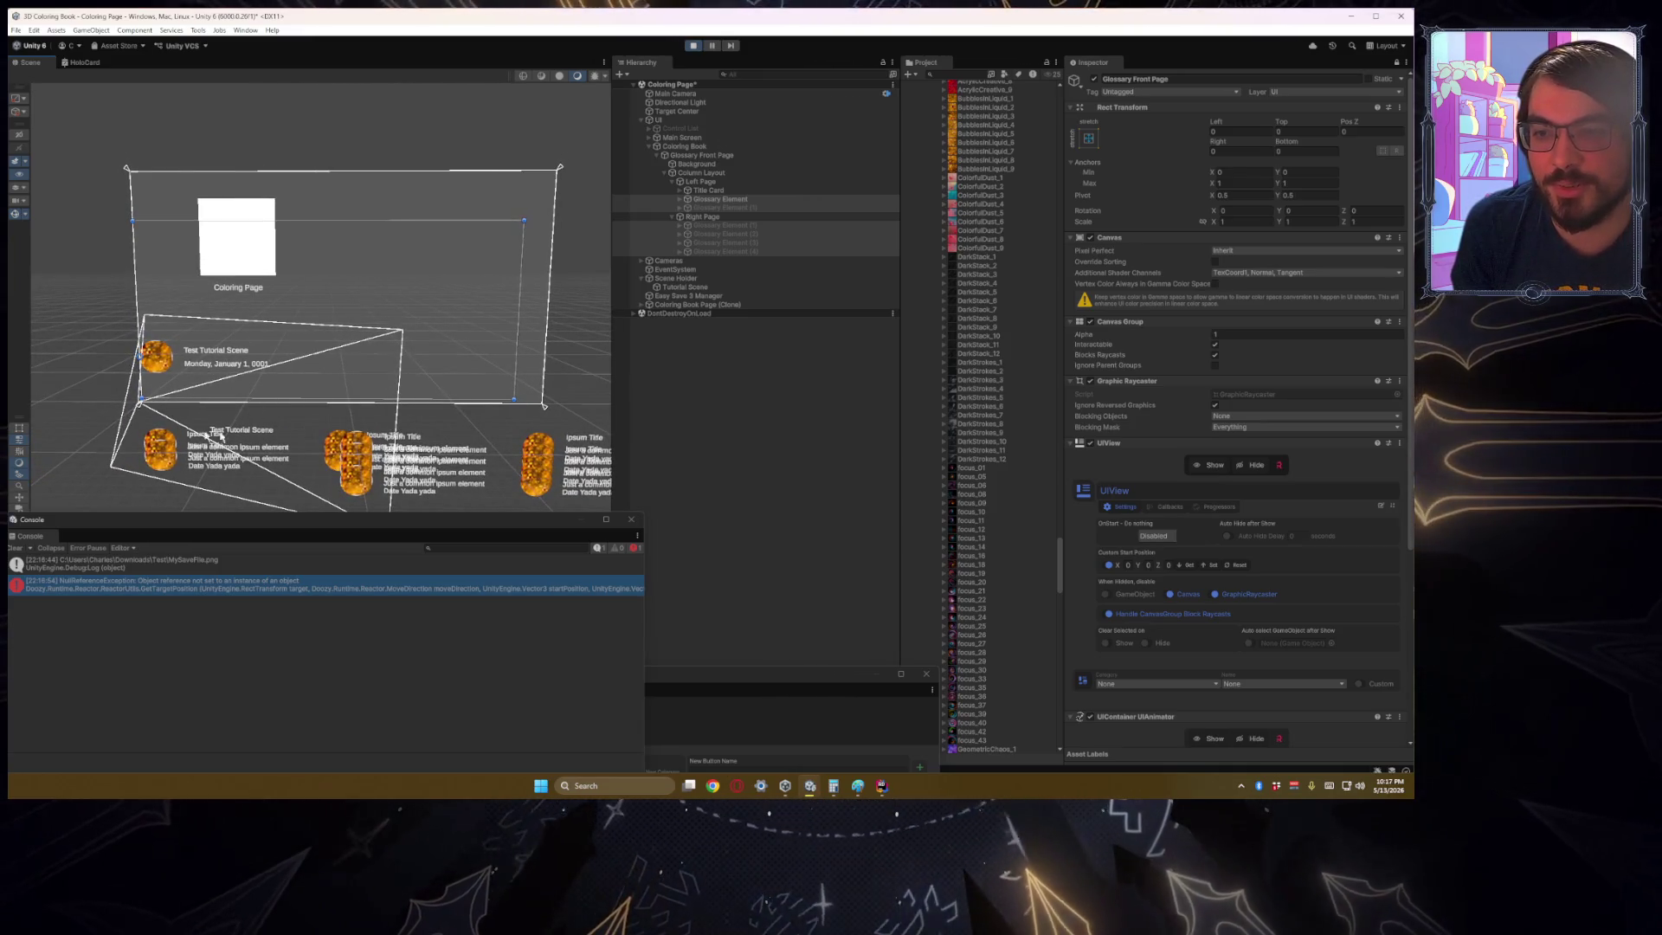
pyautogui.moveTo(288, 389); pyautogui.dragTo(401, 371)
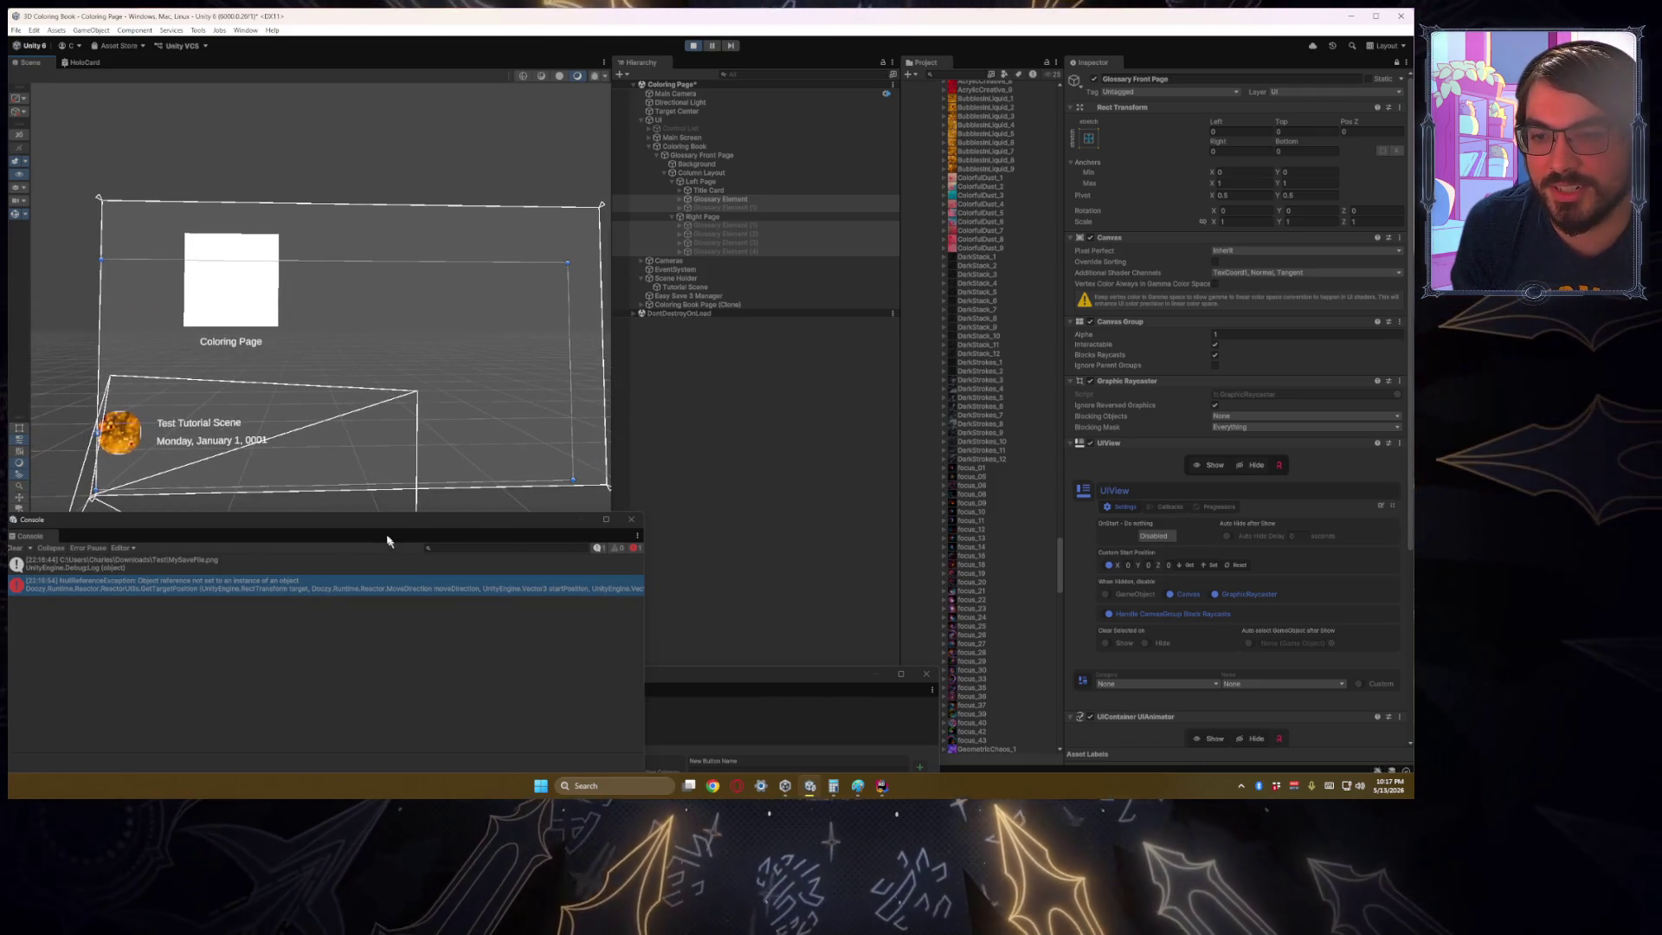
pyautogui.moveTo(378, 536); pyautogui.dragTo(452, 771)
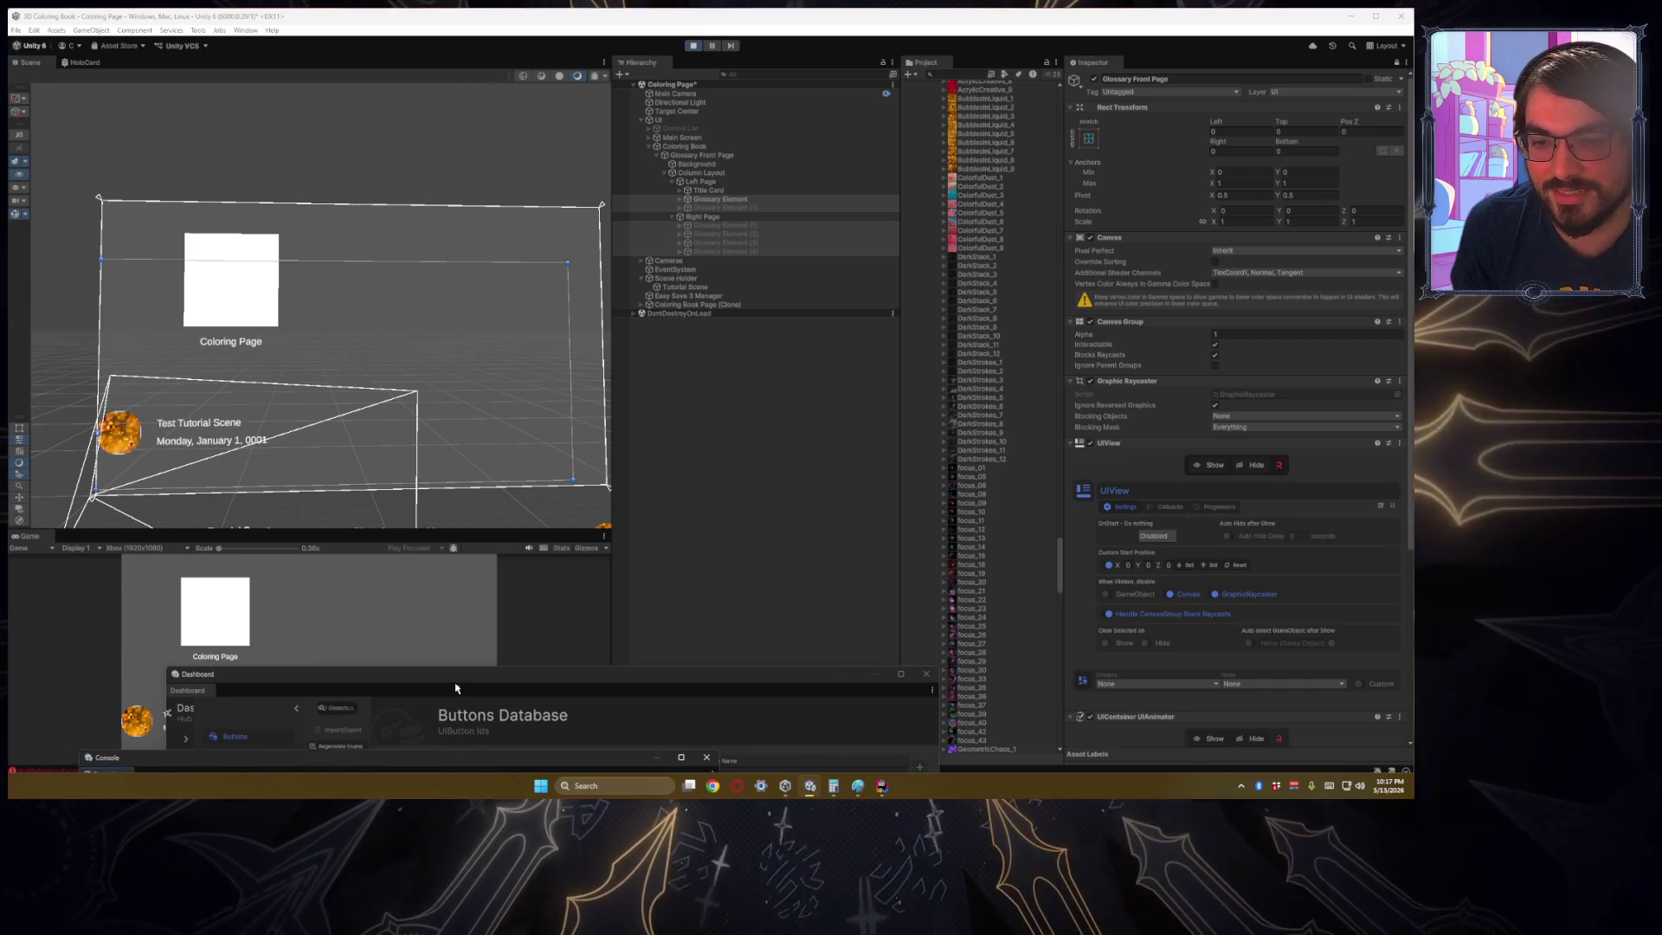
pyautogui.click(599, 679)
pyautogui.moveTo(599, 679); pyautogui.dragTo(1049, 689)
pyautogui.moveTo(509, 368)
pyautogui.mouseDown()
pyautogui.moveTo(443, 401)
pyautogui.moveTo(462, 346)
pyautogui.mouseUp()
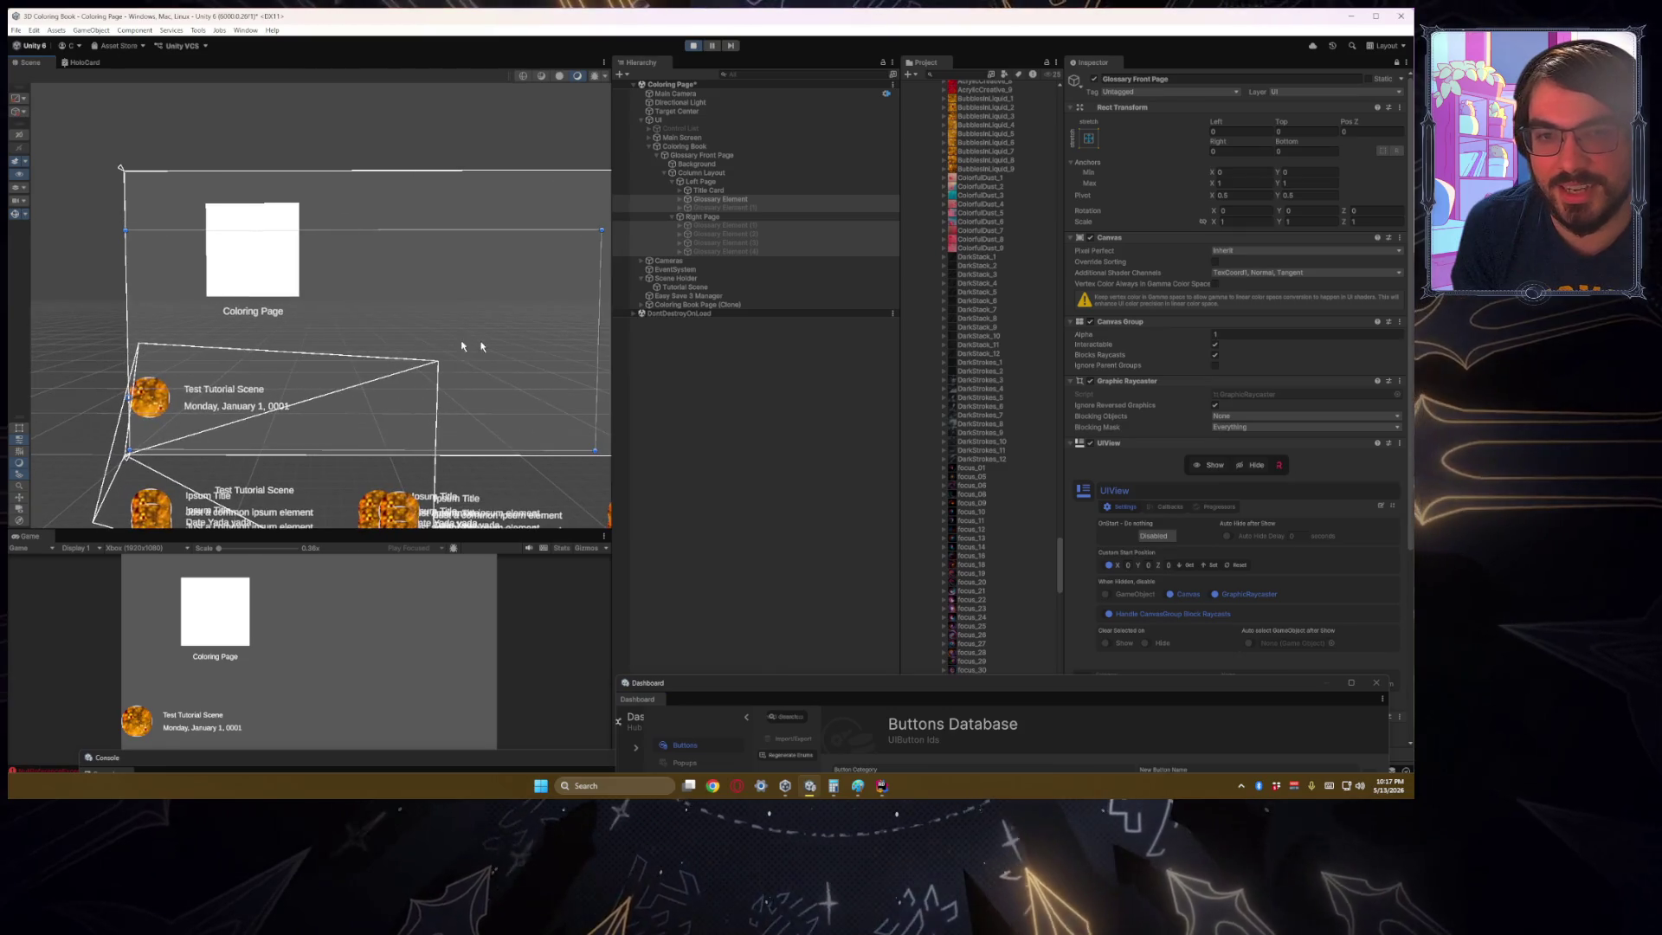
pyautogui.click(726, 208)
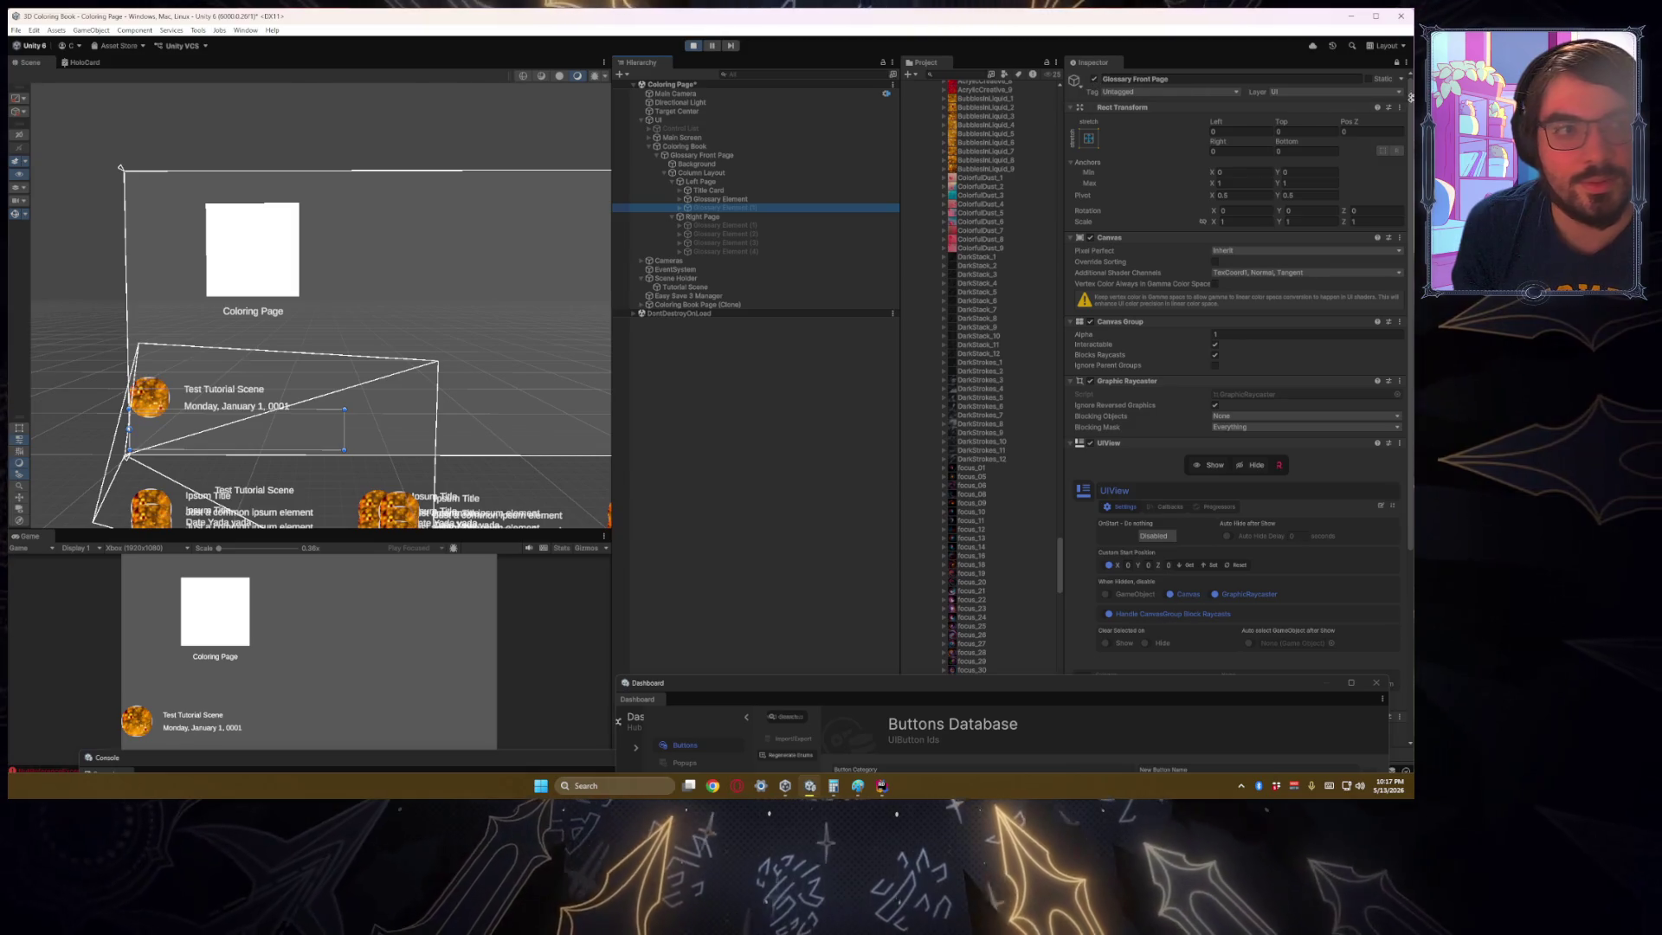
pyautogui.click(1095, 79)
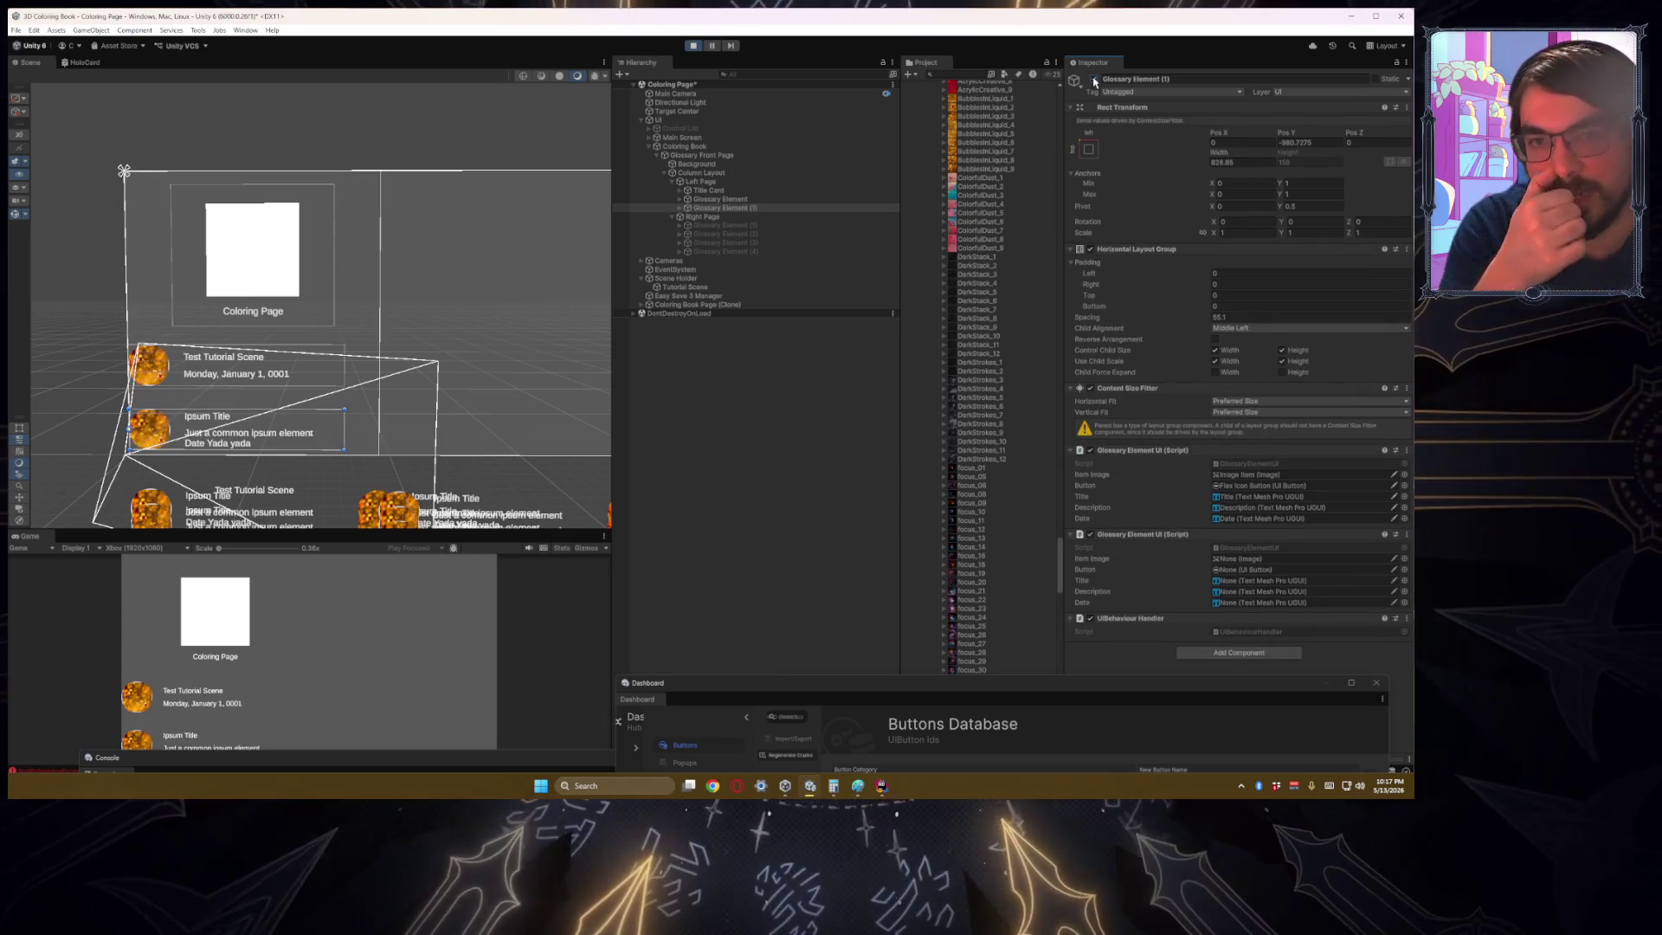
pyautogui.click(1095, 79)
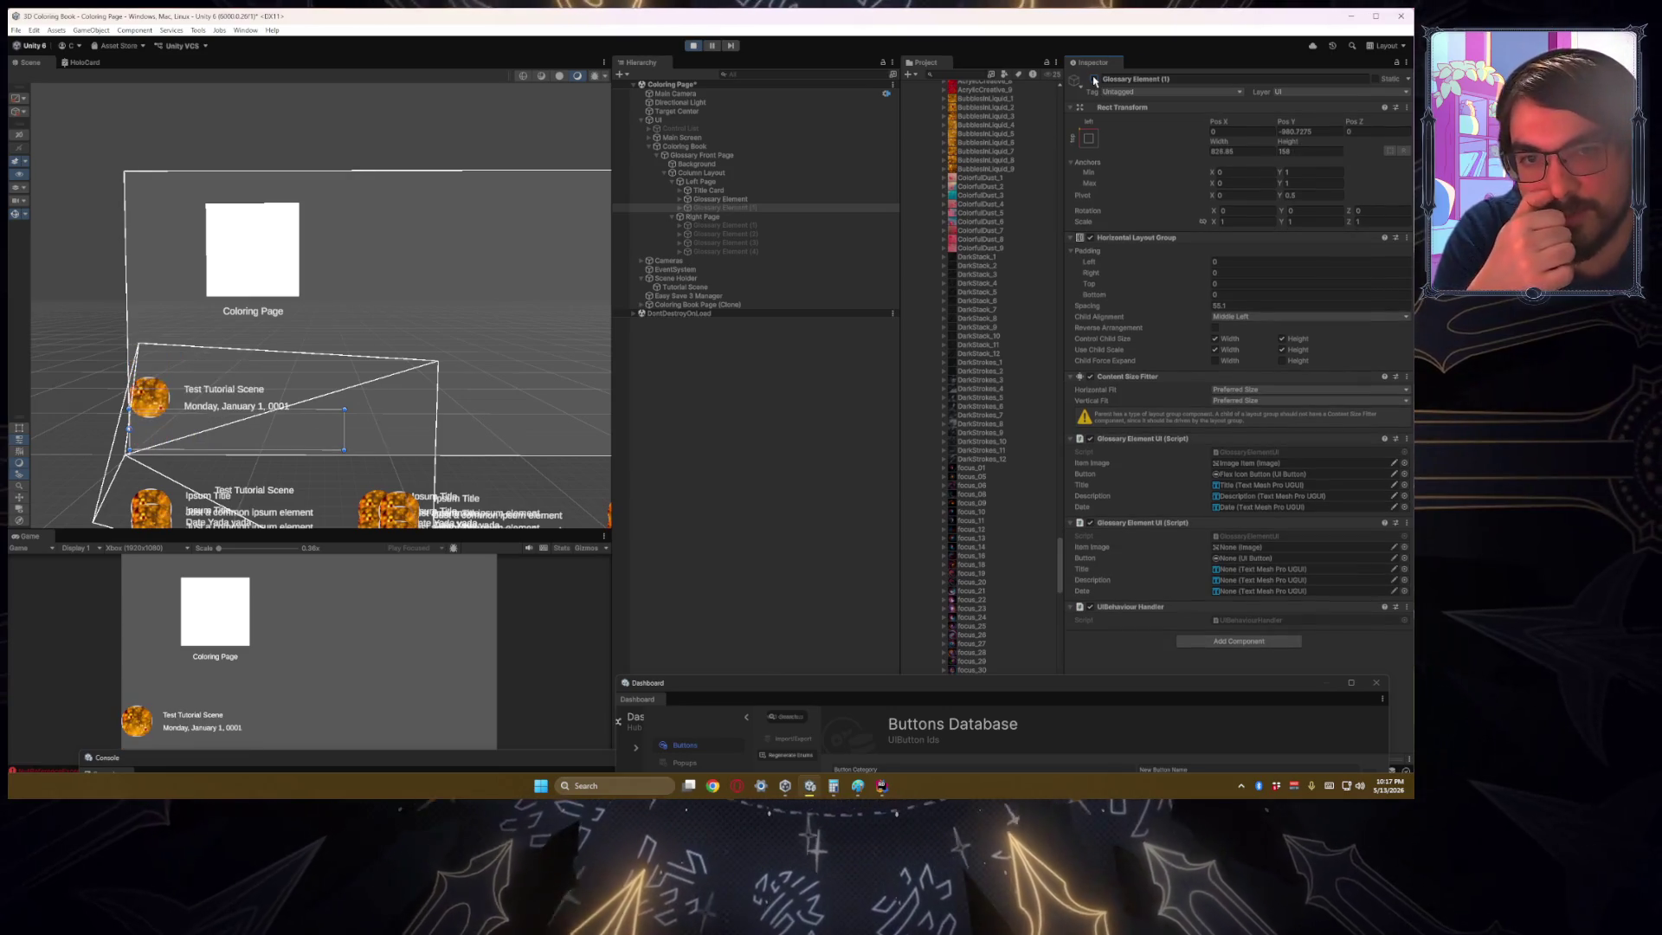
pyautogui.click(752, 183)
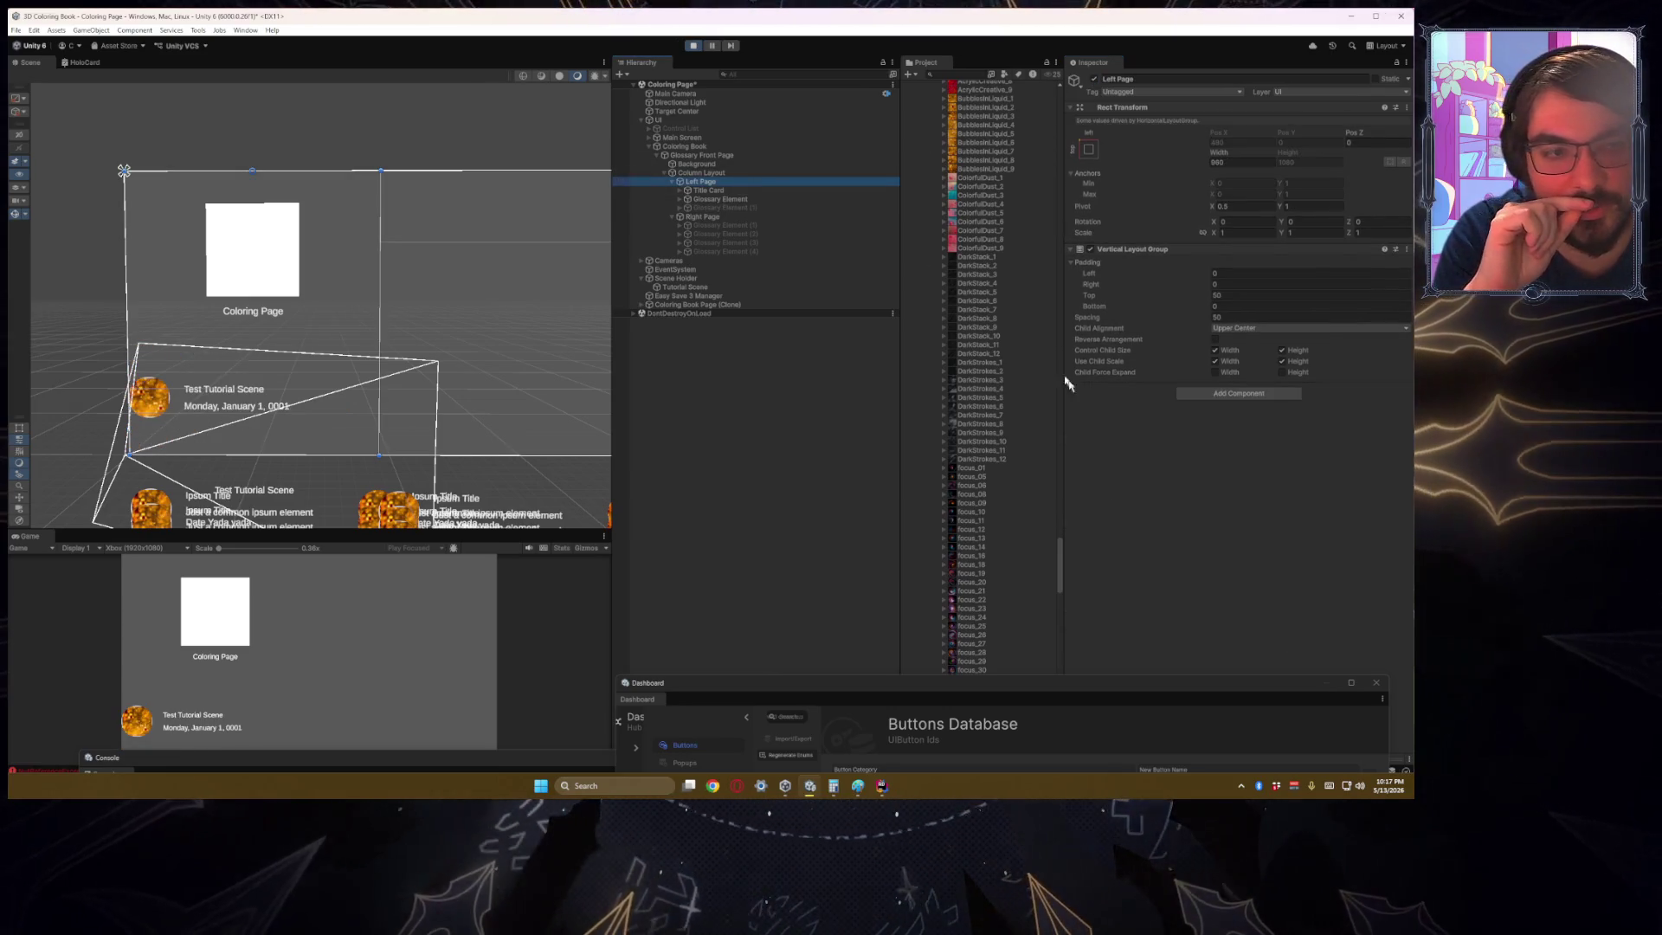
pyautogui.click(742, 173)
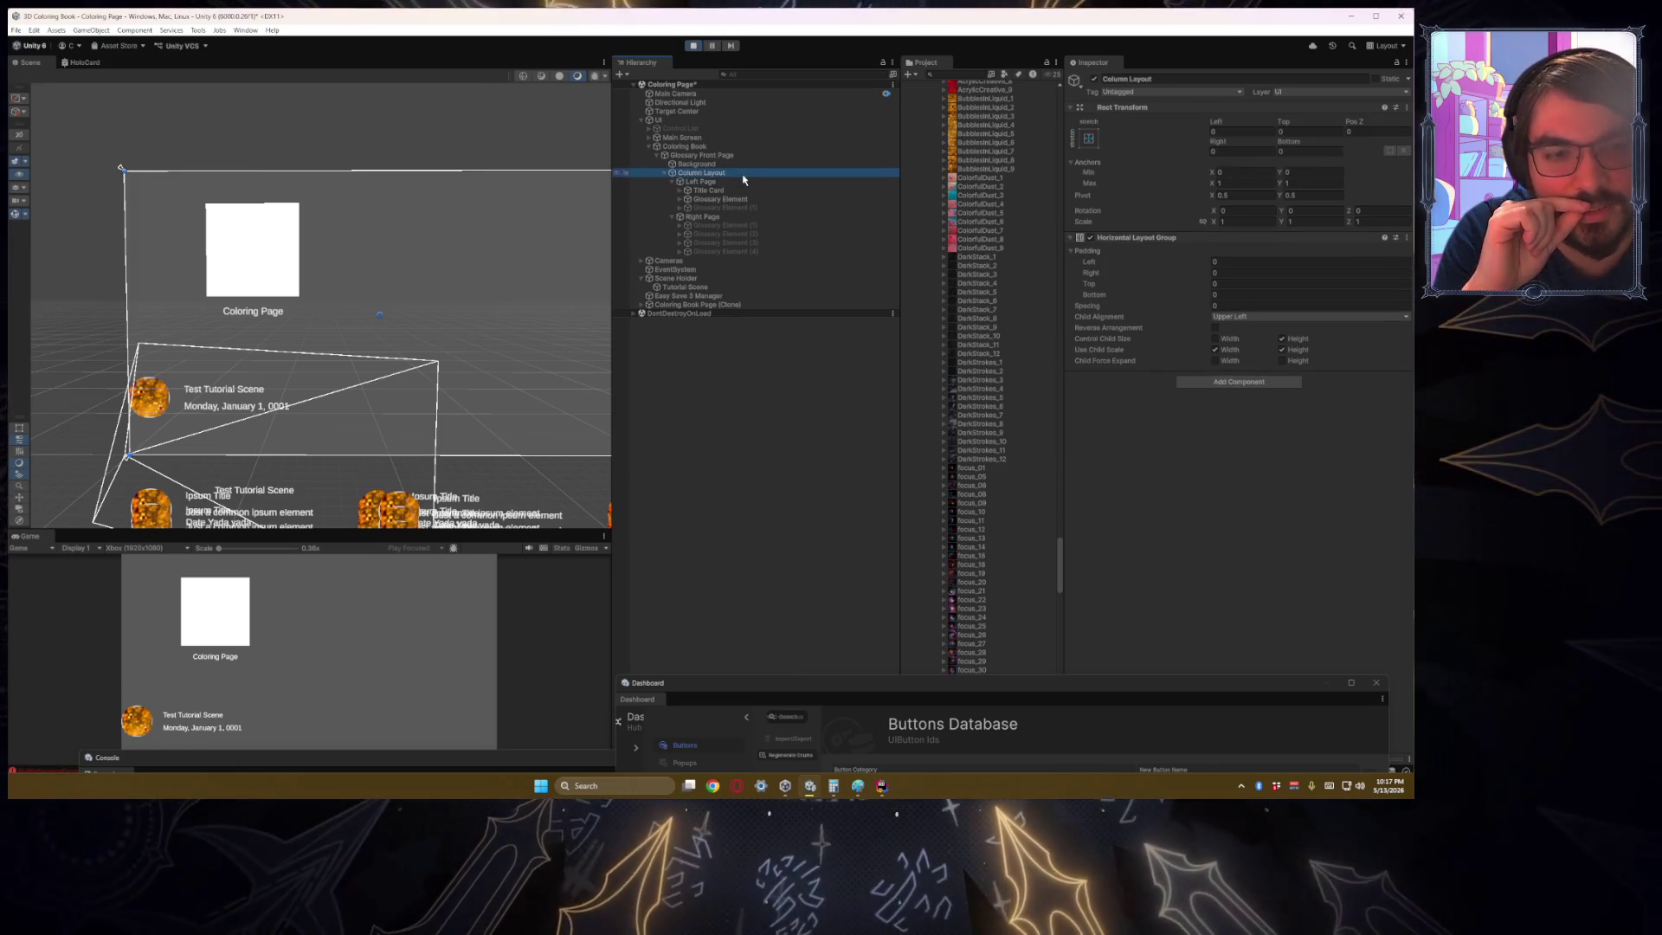
pyautogui.click(722, 157)
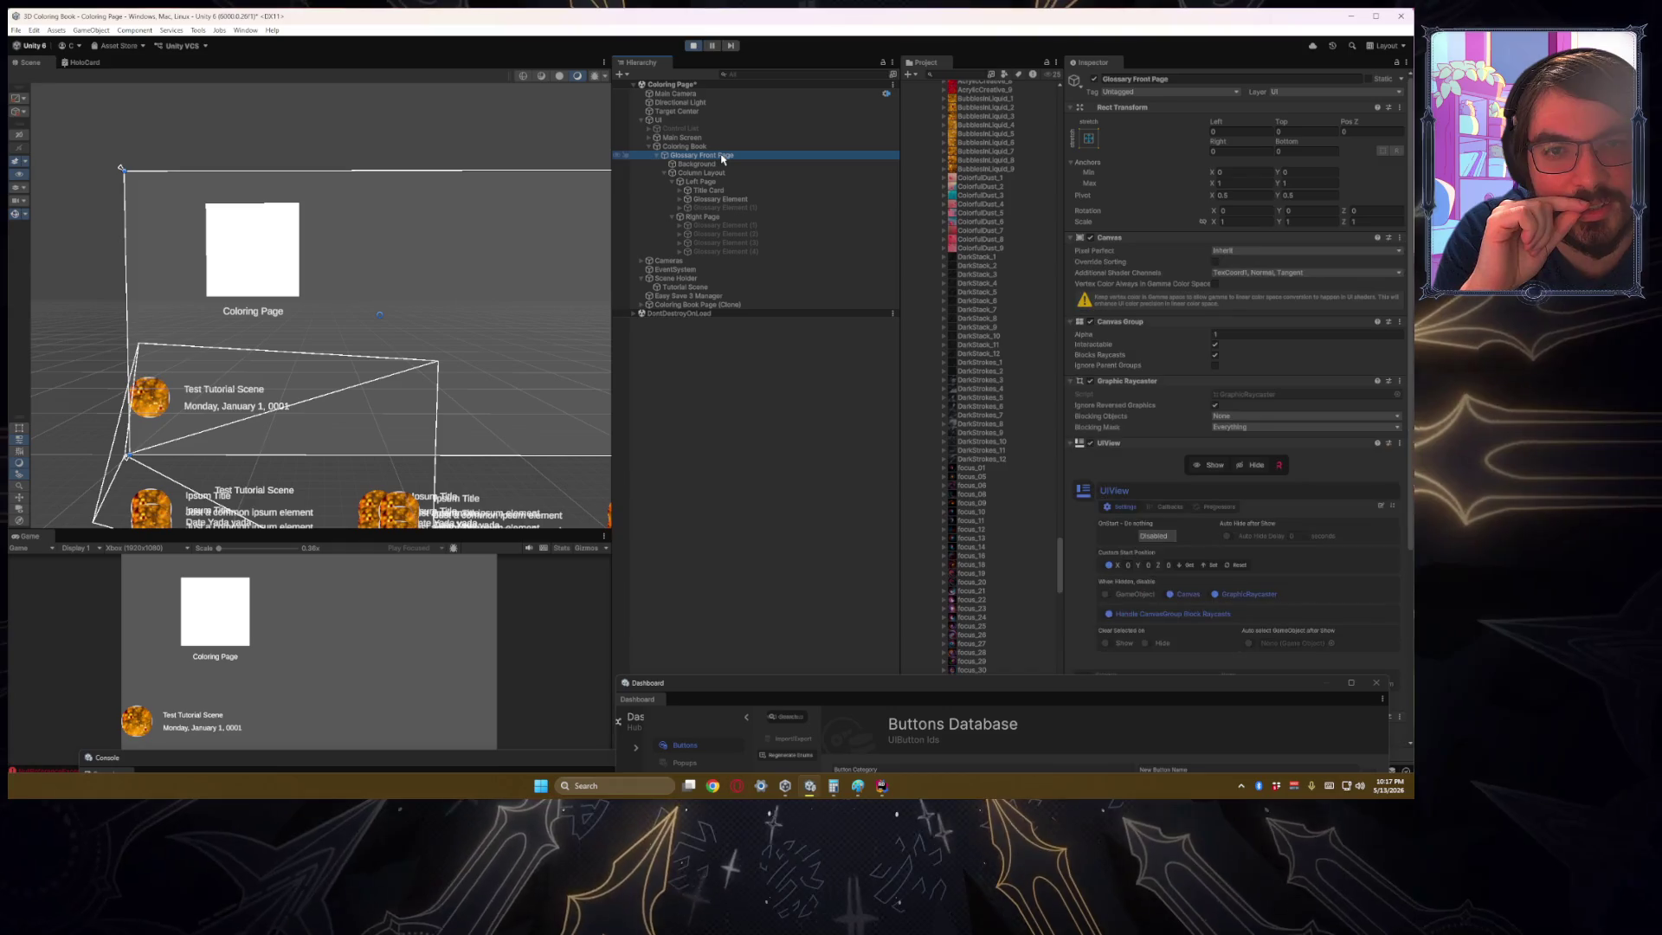
pyautogui.click(733, 173)
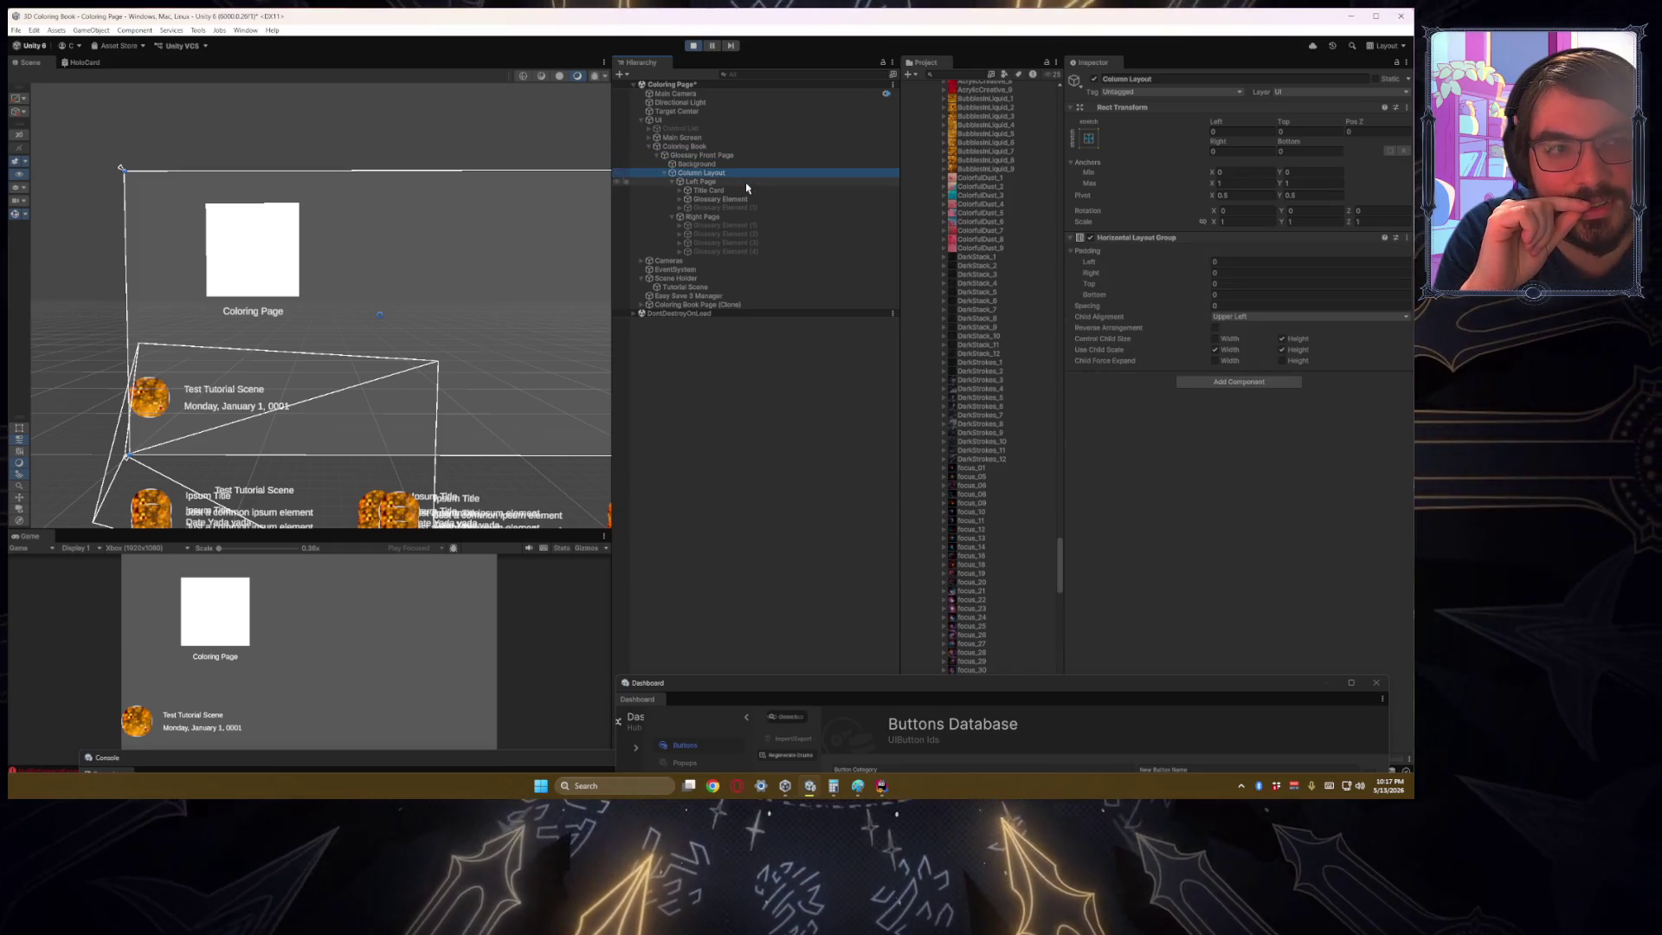
pyautogui.click(748, 182)
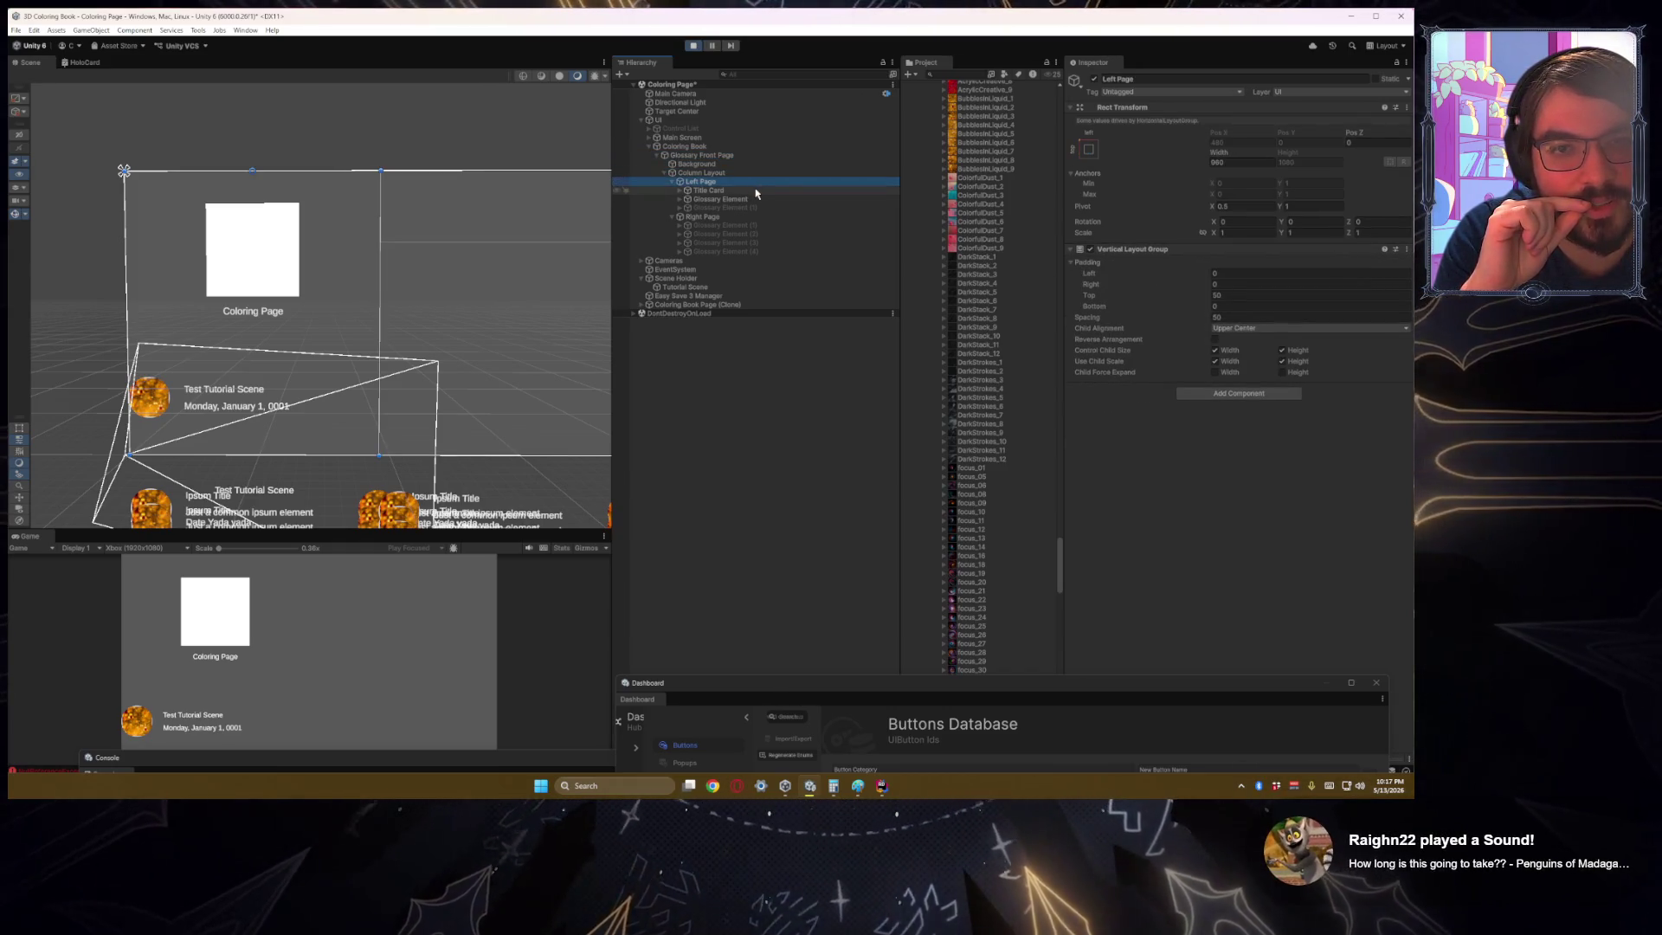
pyautogui.click(755, 192)
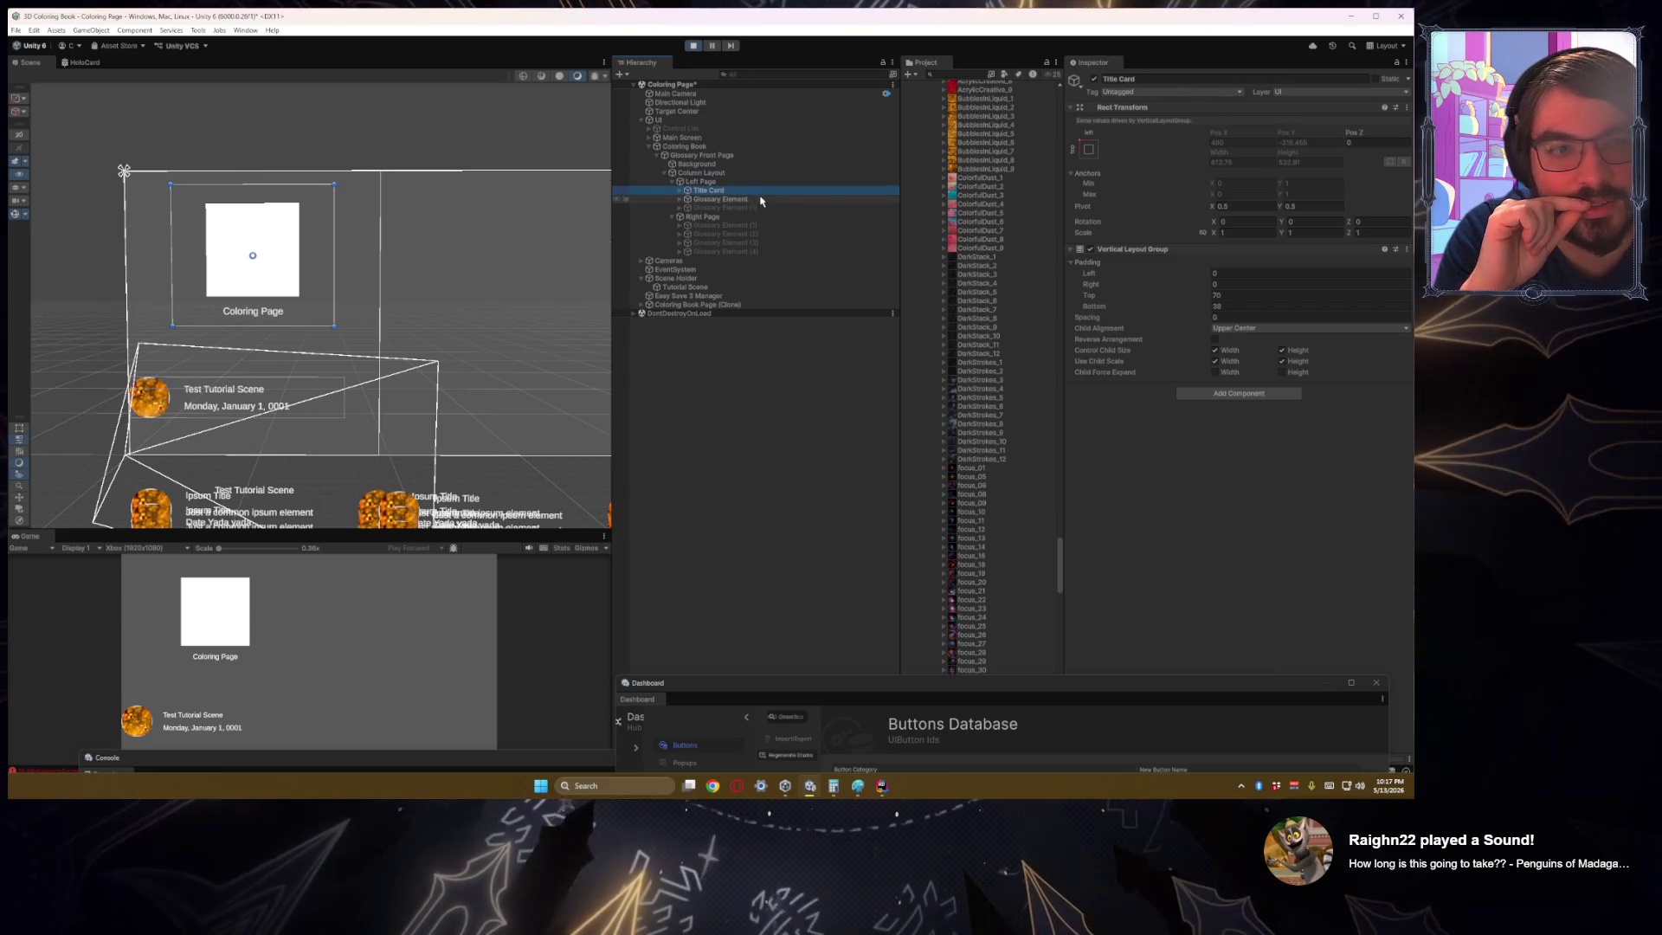
pyautogui.click(761, 200)
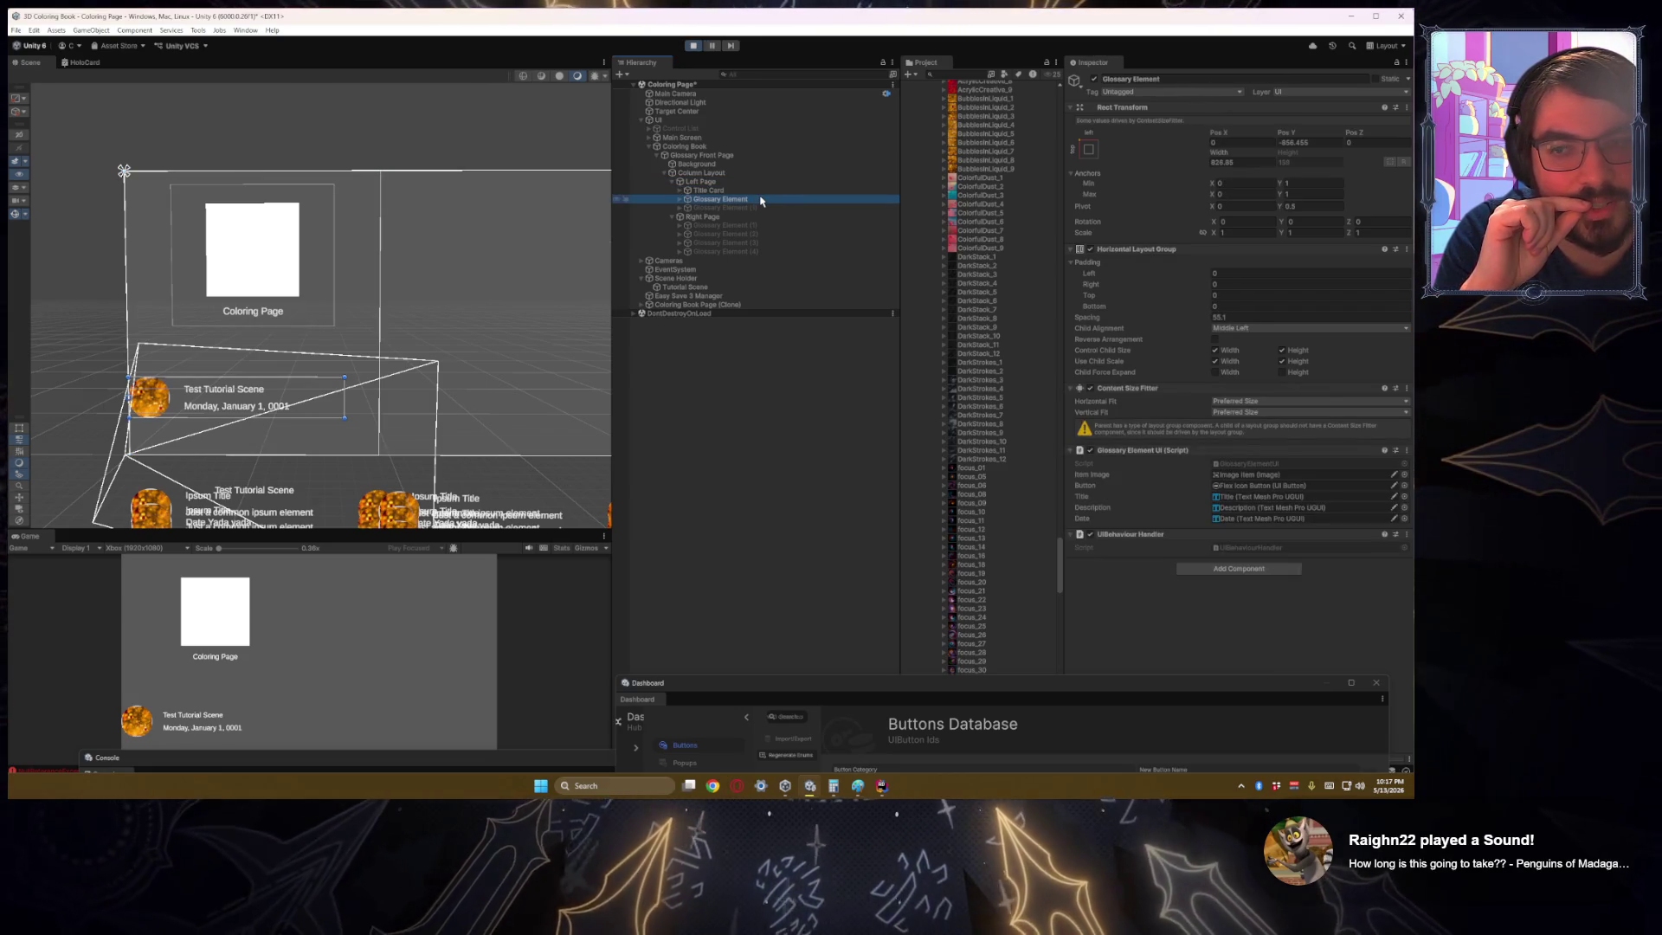
pyautogui.click(1225, 330)
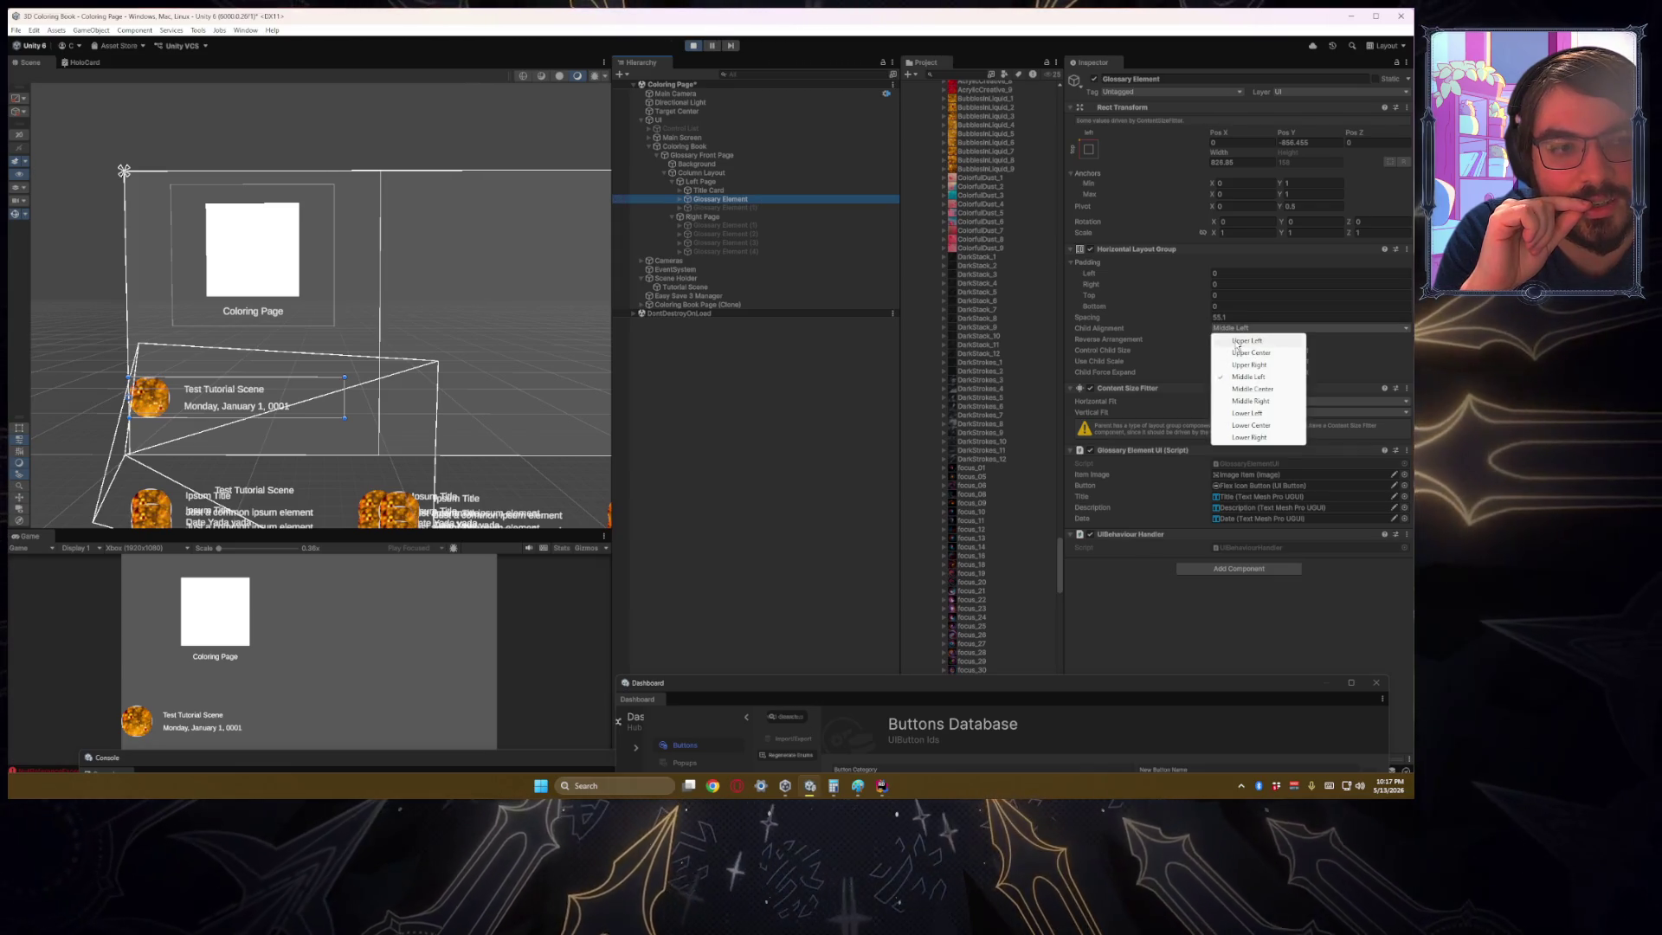
pyautogui.click(1237, 342)
pyautogui.click(1226, 330)
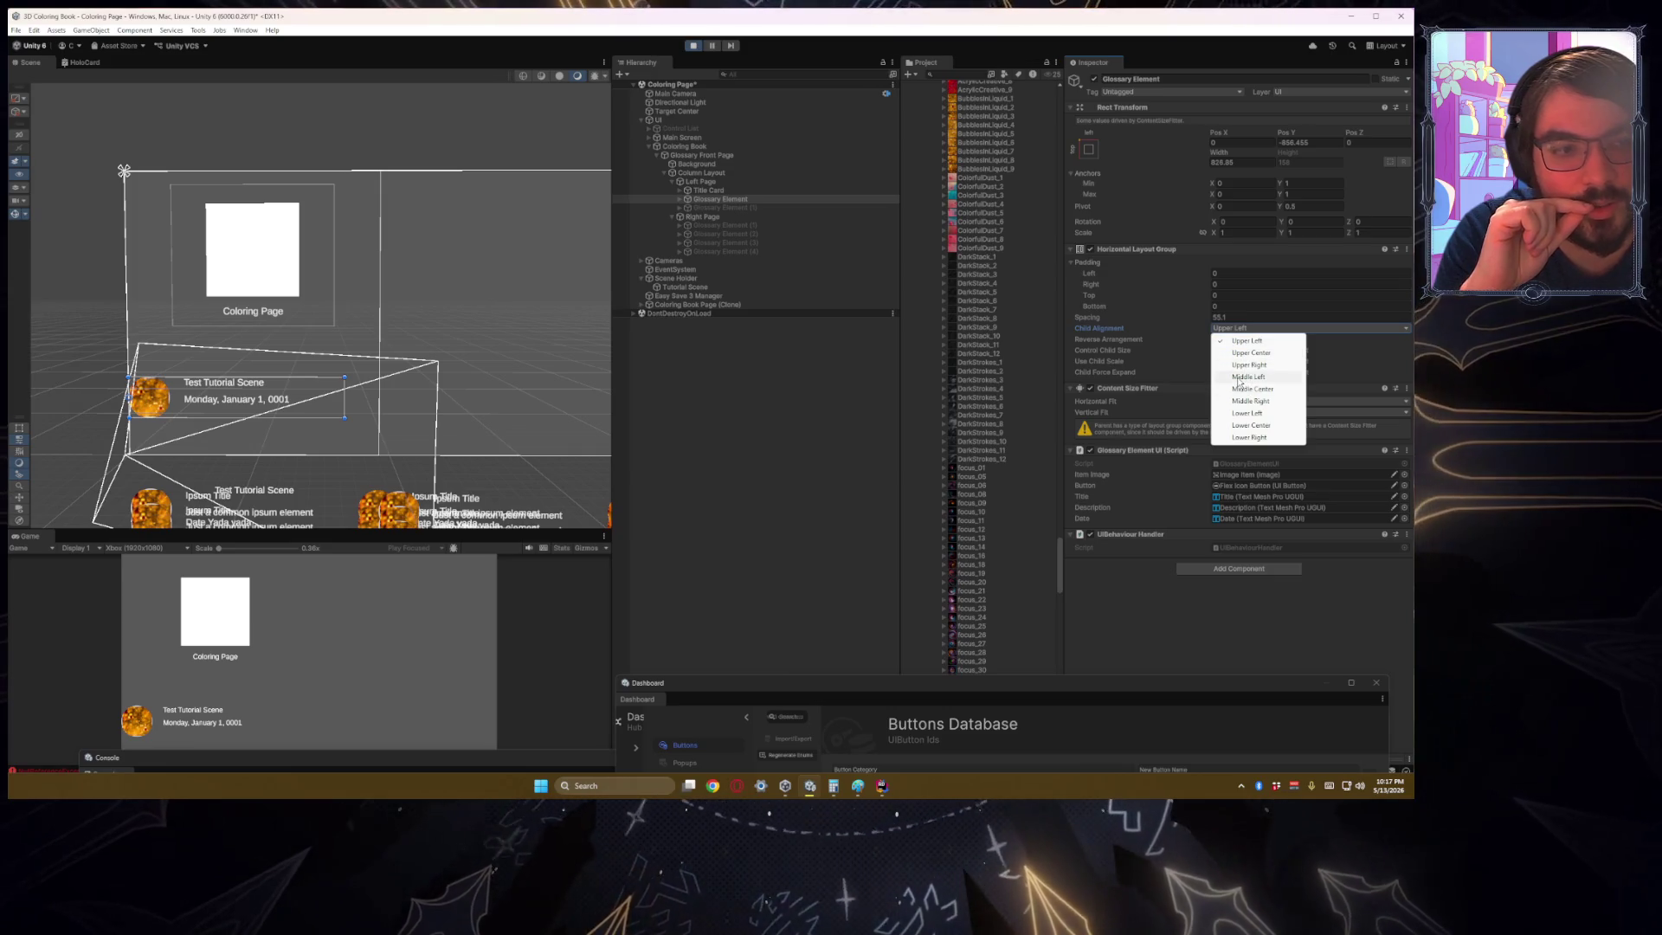
pyautogui.click(1239, 378)
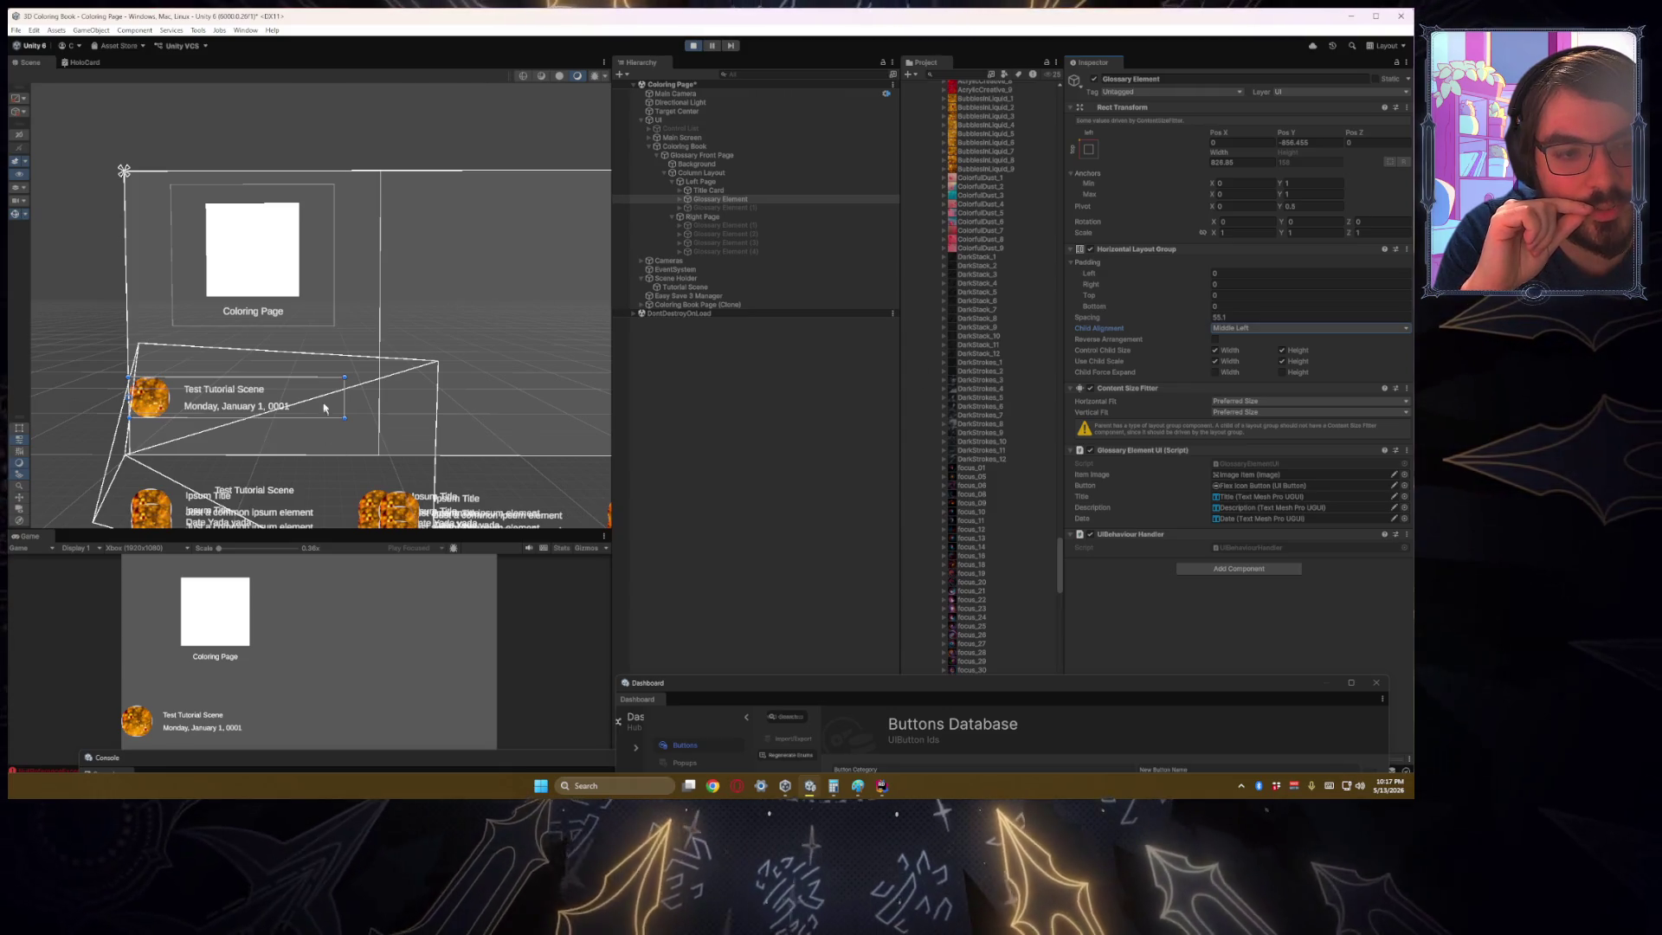
# Step: Remove the Content Size Fitter component from Glossary Element
pyautogui.rightClick(1152, 397)
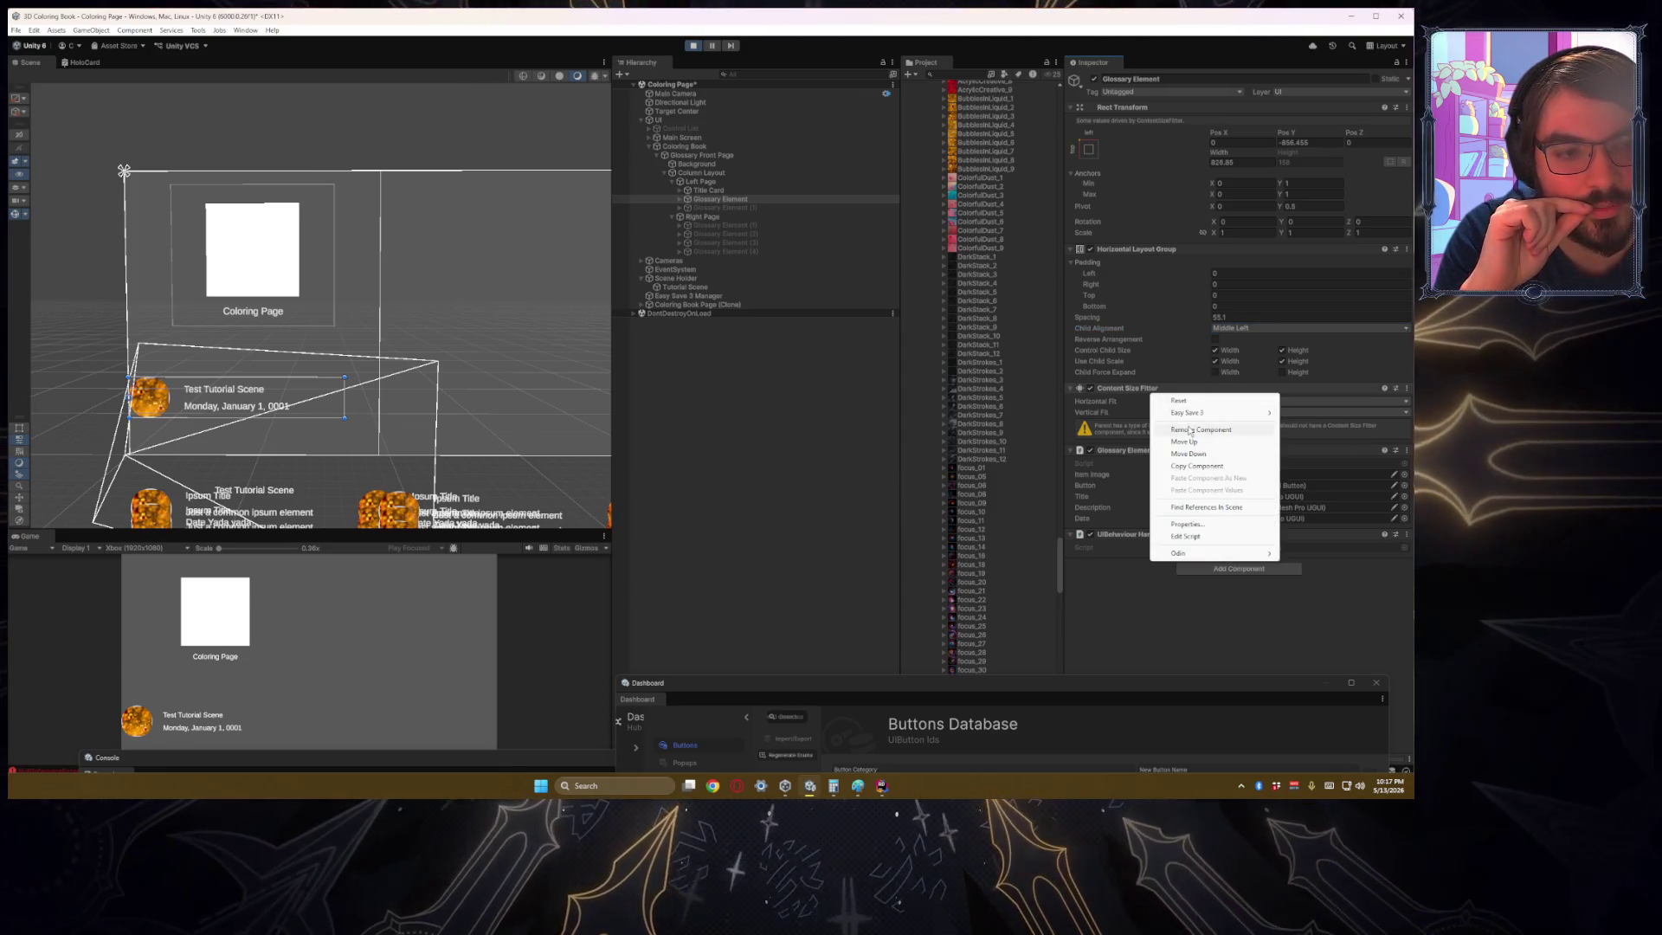
pyautogui.click(1190, 431)
pyautogui.click(671, 463)
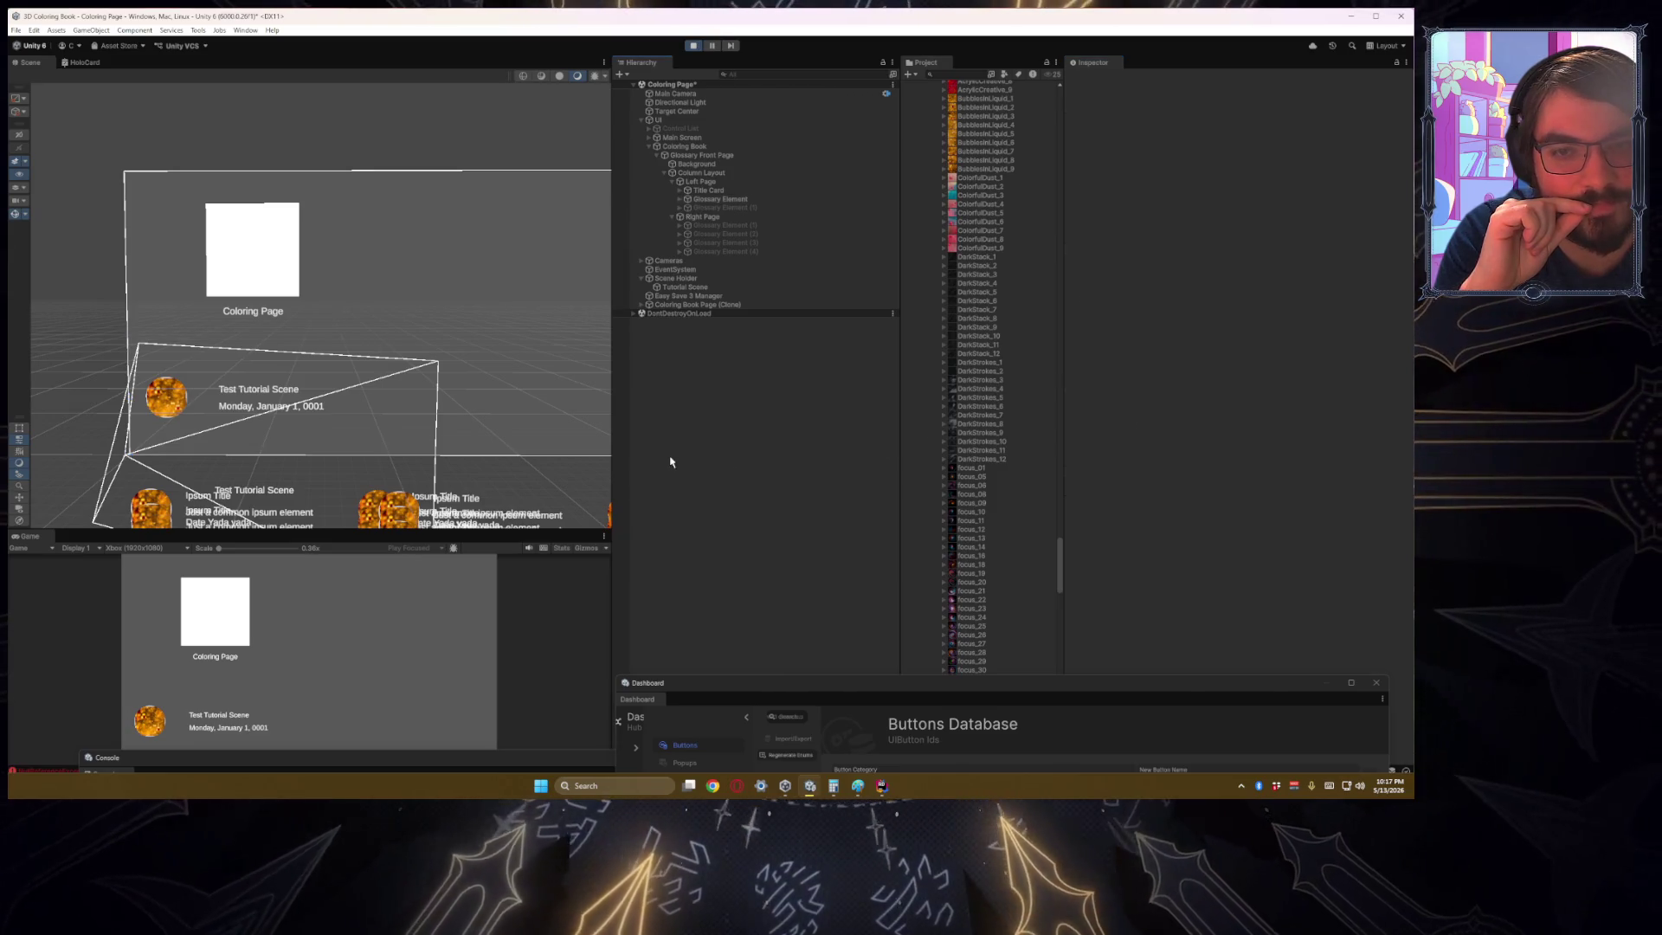
# Step: Toggle Glossary Element (1) on, off, and on again to compare the layout
pyautogui.click(697, 208)
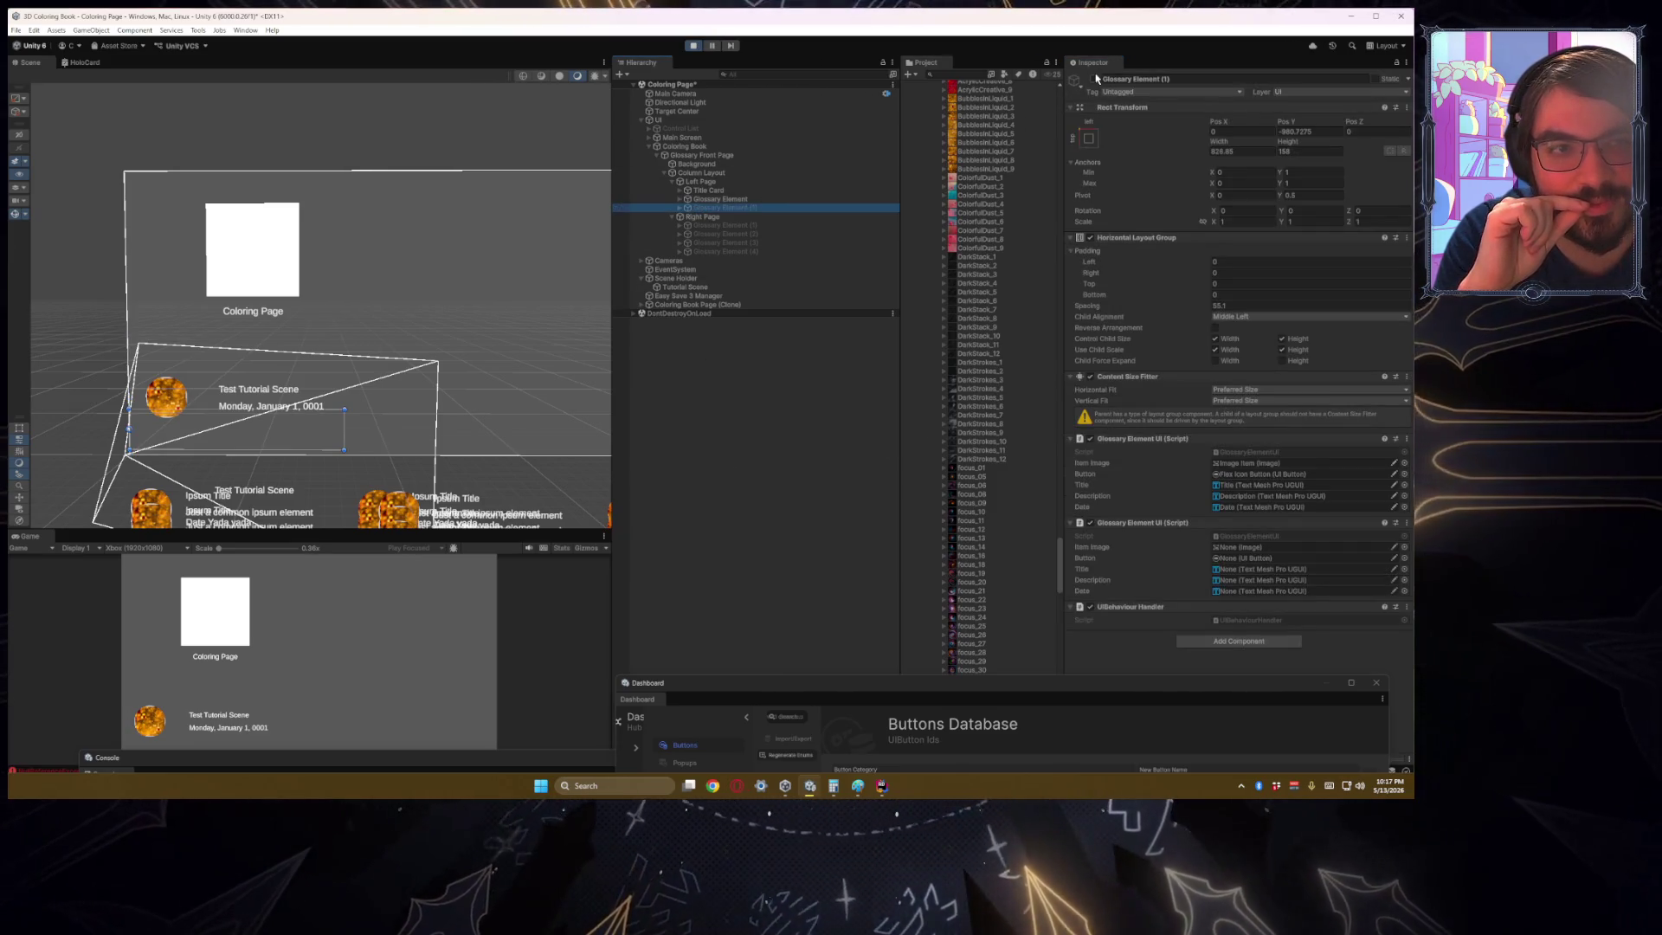
pyautogui.click(1095, 79)
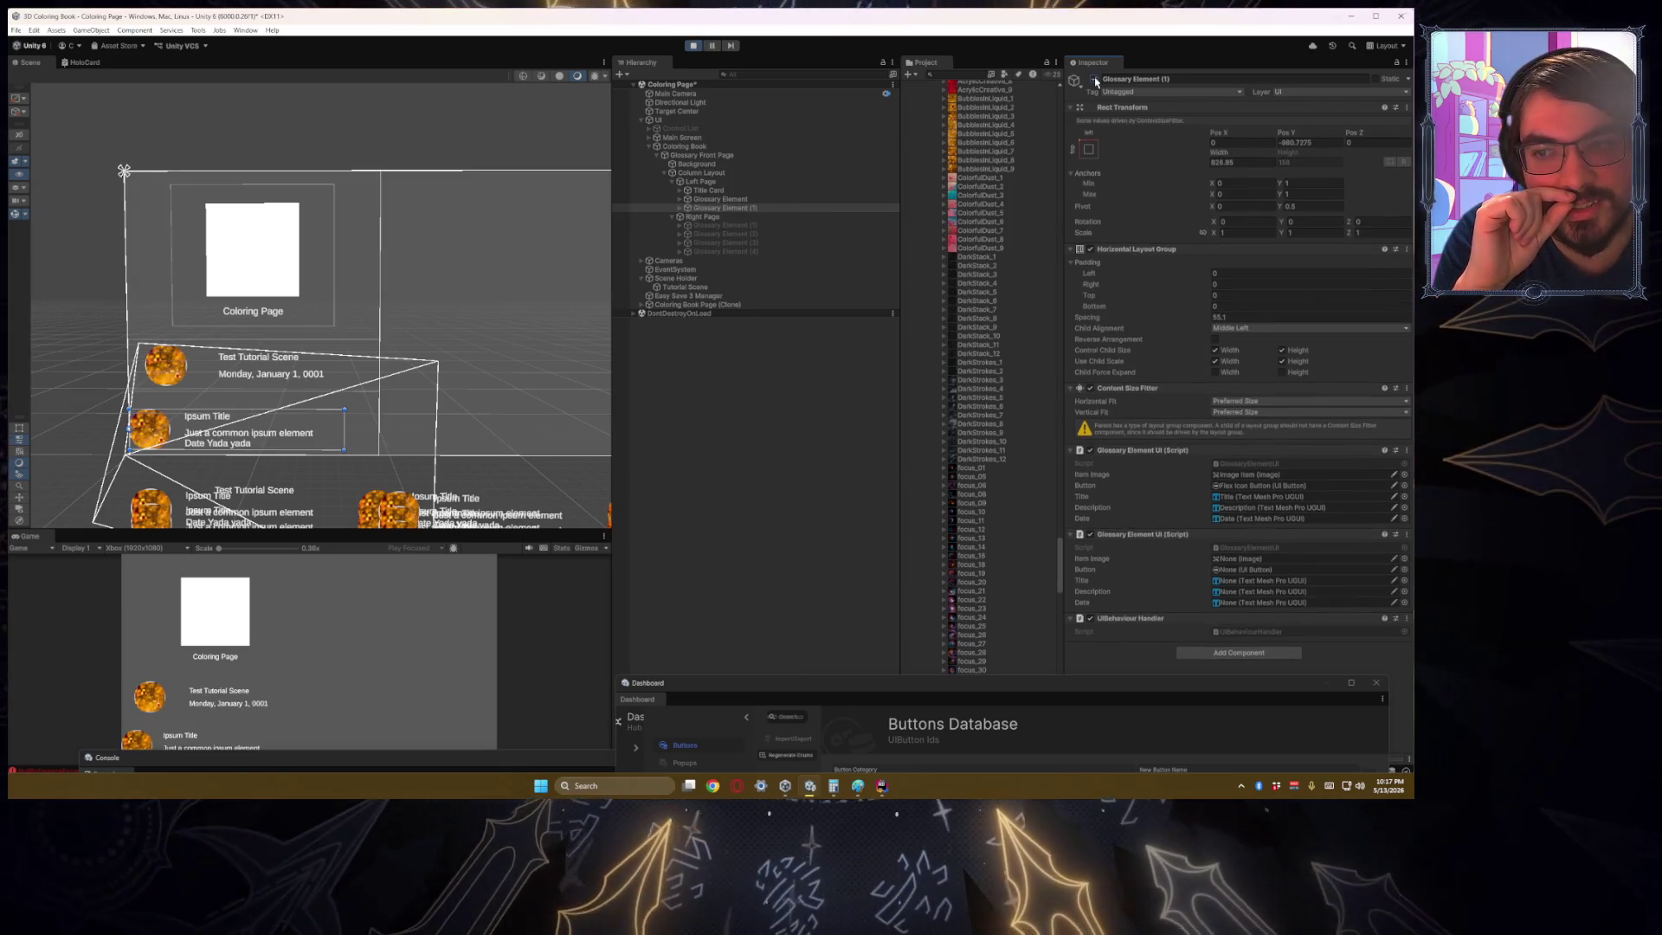
pyautogui.click(1095, 80)
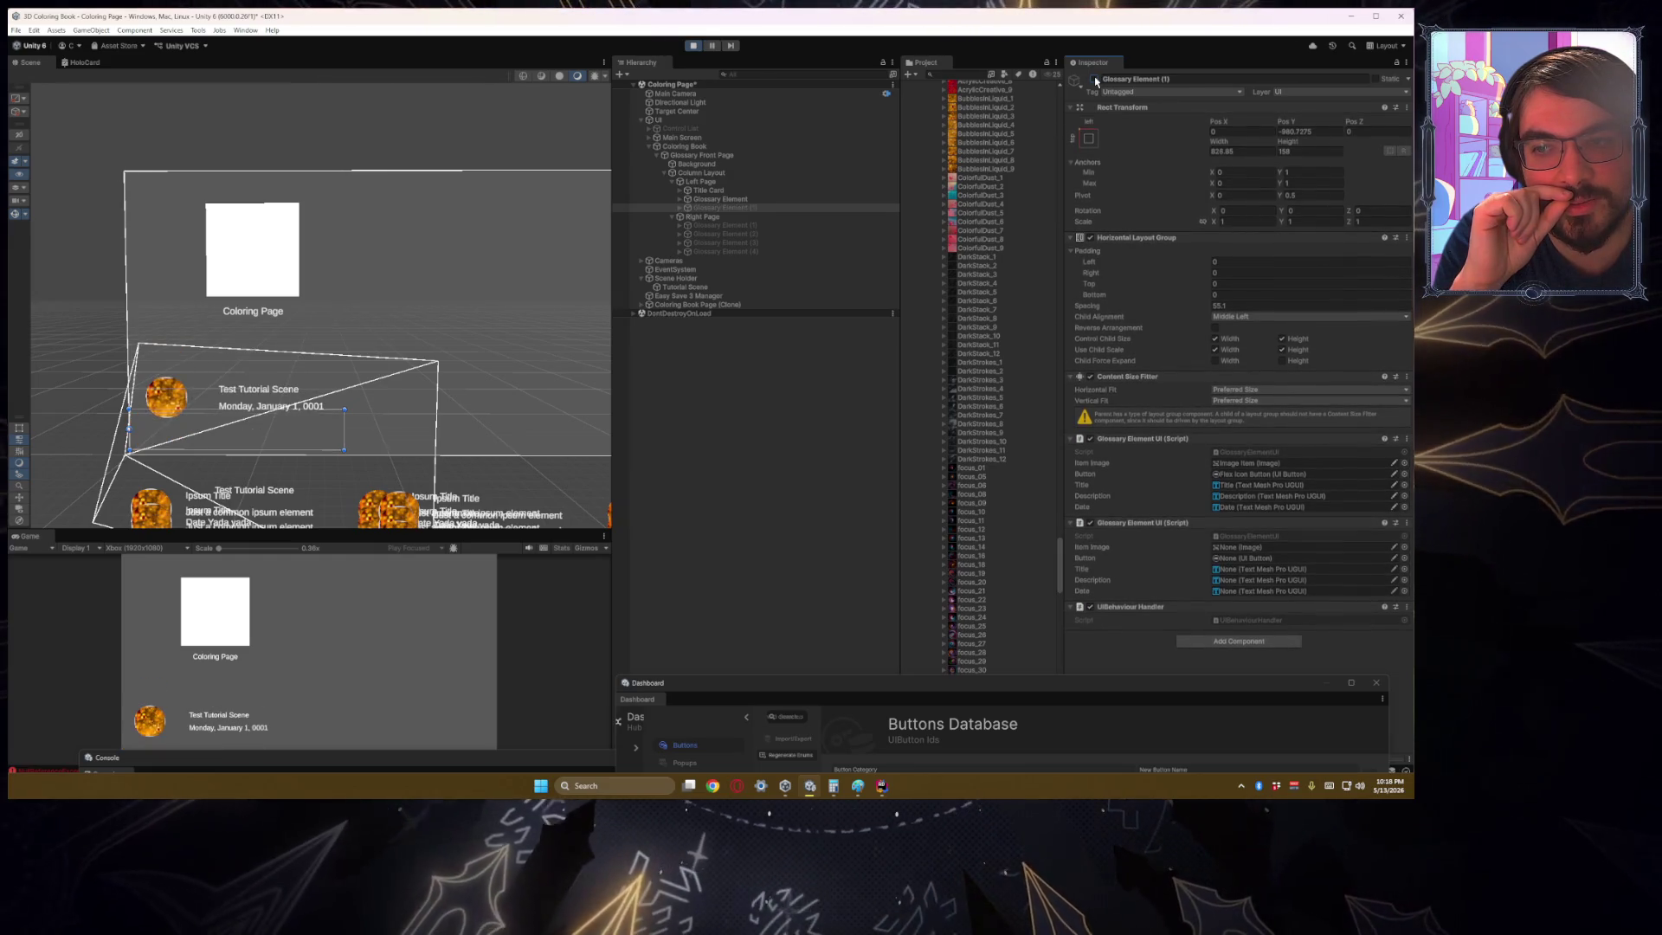
pyautogui.click(1094, 78)
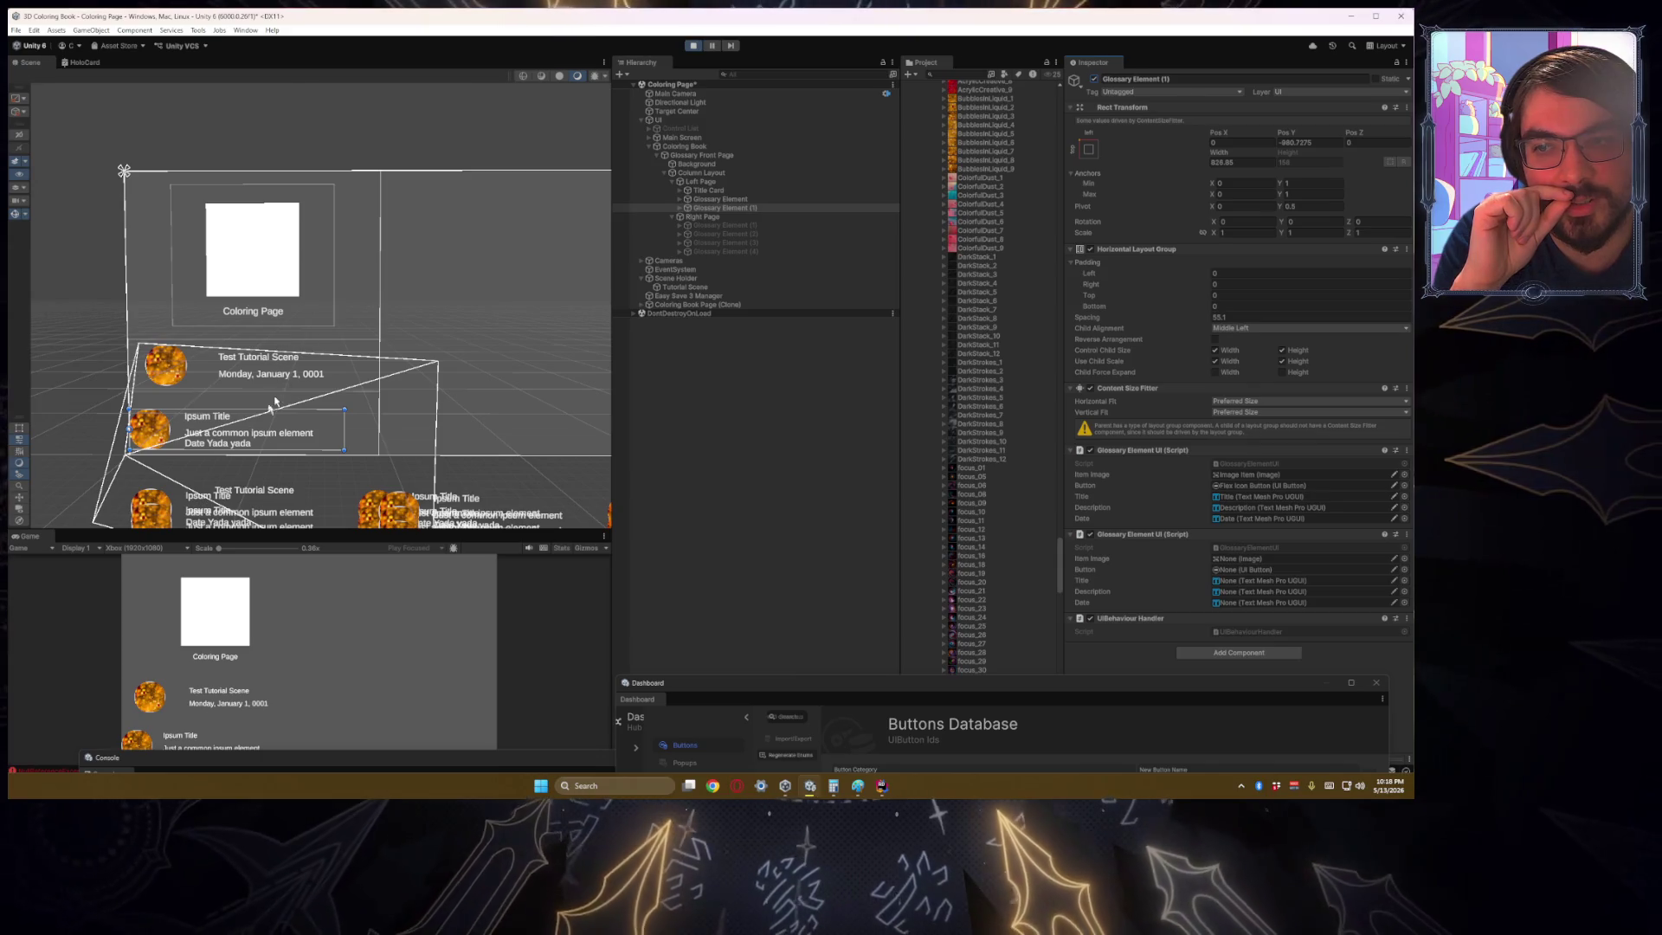